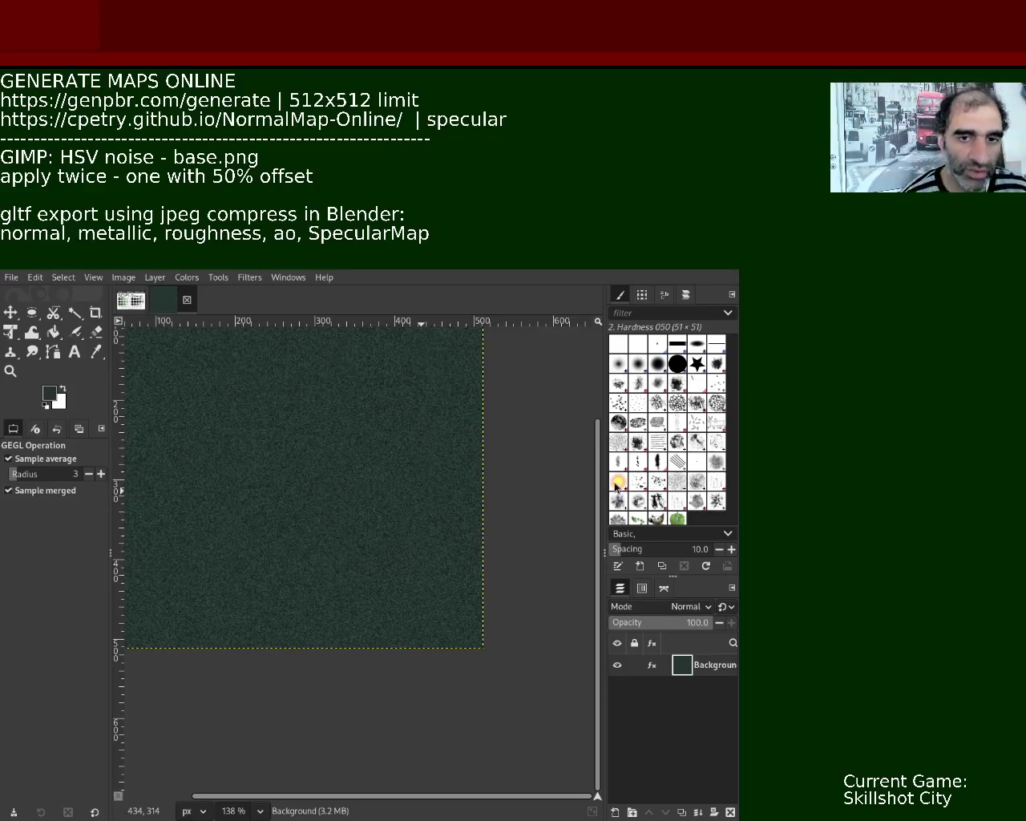
# Bring Blender up beside the GIMP noise image and orbit around the low-poly figure.
pyautogui.hotkey('alt', 'Tab')
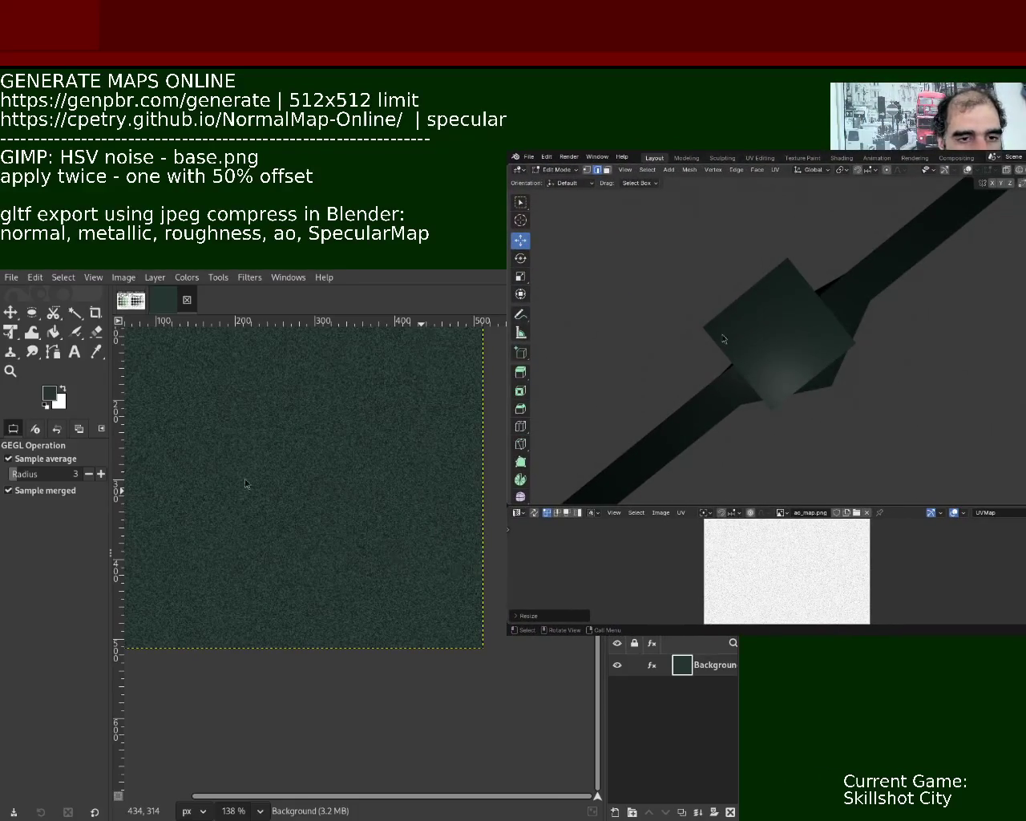
pyautogui.moveTo(804, 396)
pyautogui.mouseDown(button='middle')
pyautogui.moveTo(847, 376)
pyautogui.moveTo(775, 323)
pyautogui.moveTo(772, 339)
pyautogui.moveTo(817, 323)
pyautogui.moveTo(864, 335)
pyautogui.moveTo(870, 371)
pyautogui.mouseUp(button='middle')
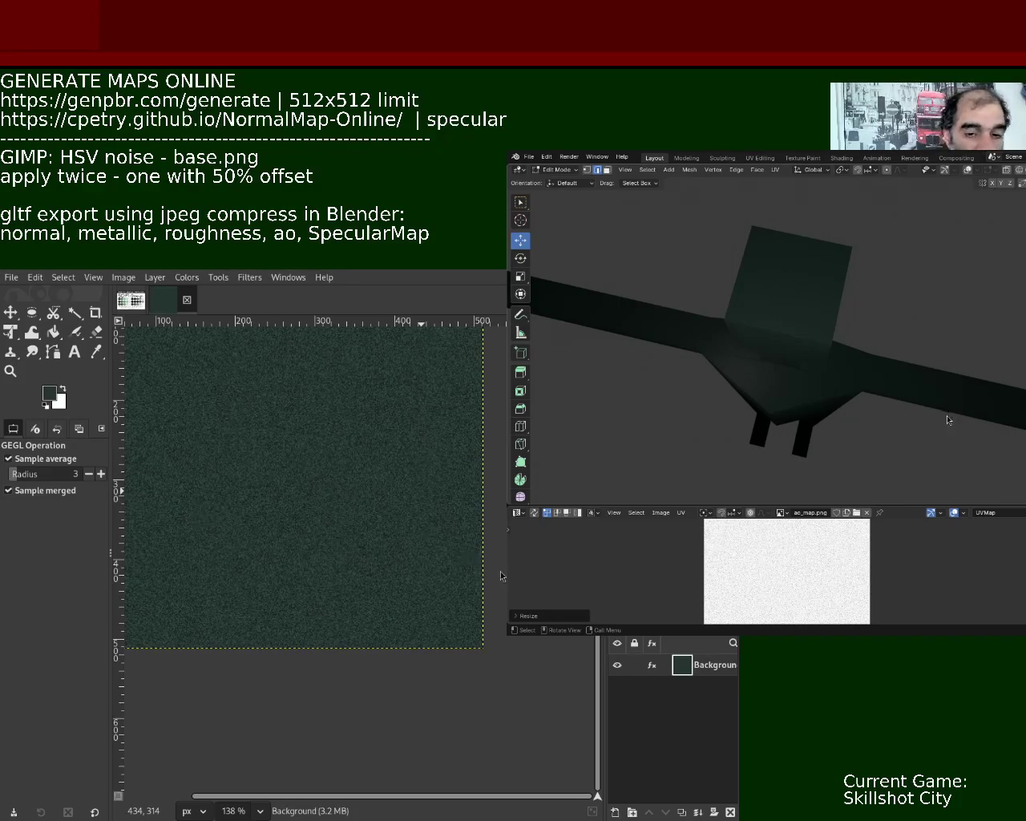
# Orbit and zoom right up to the cube head's face, then start scaling its UVs.
pyautogui.moveTo(819, 366)
pyautogui.mouseDown(button='middle')
pyautogui.moveTo(843, 304)
pyautogui.moveTo(838, 332)
pyautogui.moveTo(816, 291)
pyautogui.moveTo(822, 260)
pyautogui.moveTo(841, 320)
pyautogui.moveTo(898, 323)
pyautogui.moveTo(866, 321)
pyautogui.mouseUp(button='middle')
pyautogui.moveTo(813, 289)
pyautogui.keyDown('ctrl'); pyautogui.mouseDown(button='middle')
pyautogui.moveTo(827, 260)
pyautogui.moveTo(829, 275)
pyautogui.mouseUp(button='middle'); pyautogui.keyUp('ctrl')
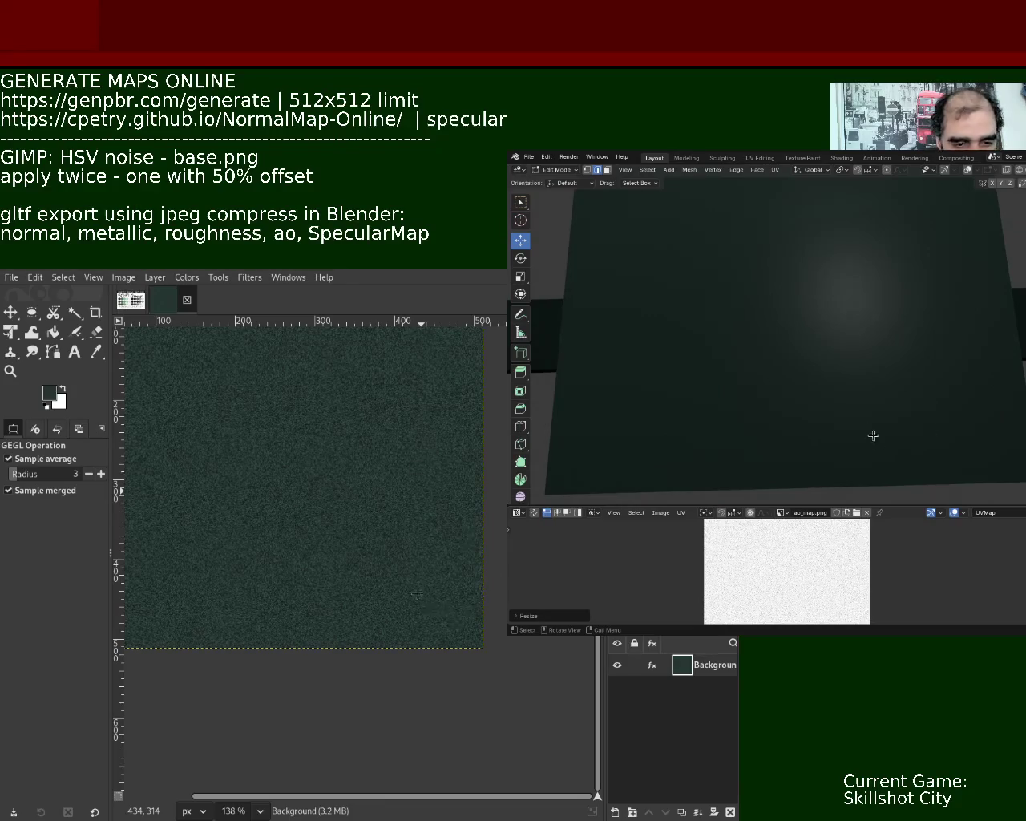
pyautogui.press('s')
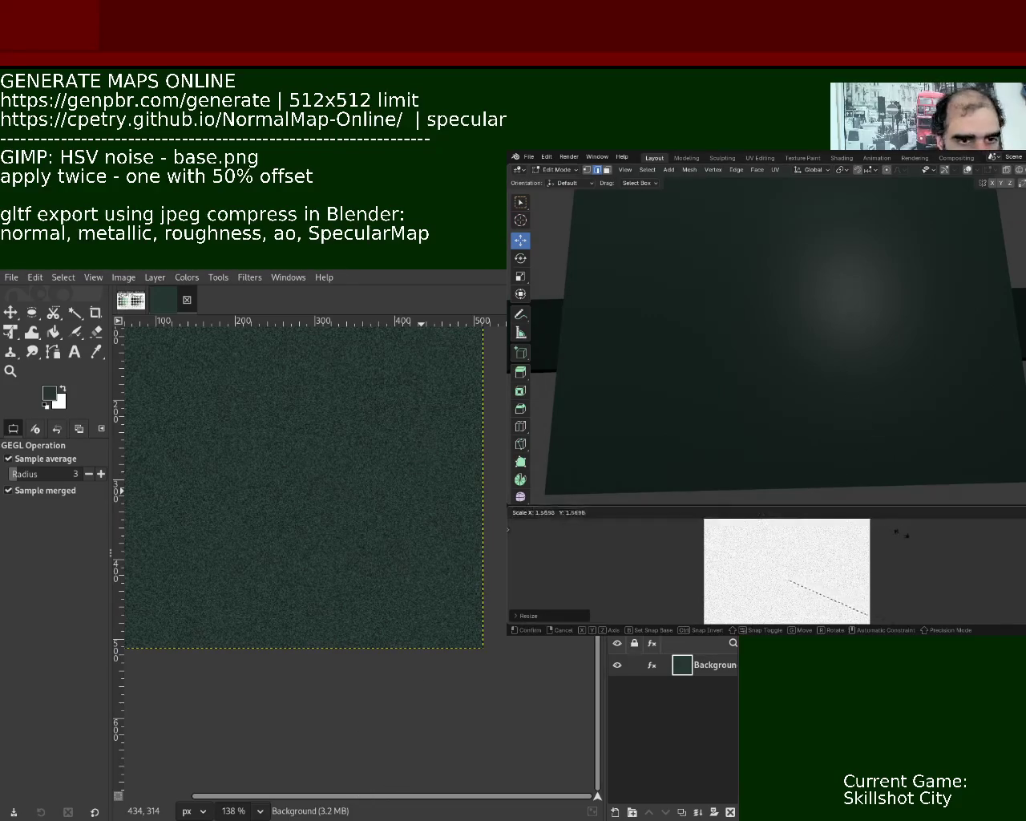
# Scale the head face's UVs twice over ao_map.png, then scale the face in the 3D view.
pyautogui.click(943, 624)
pyautogui.press('s')
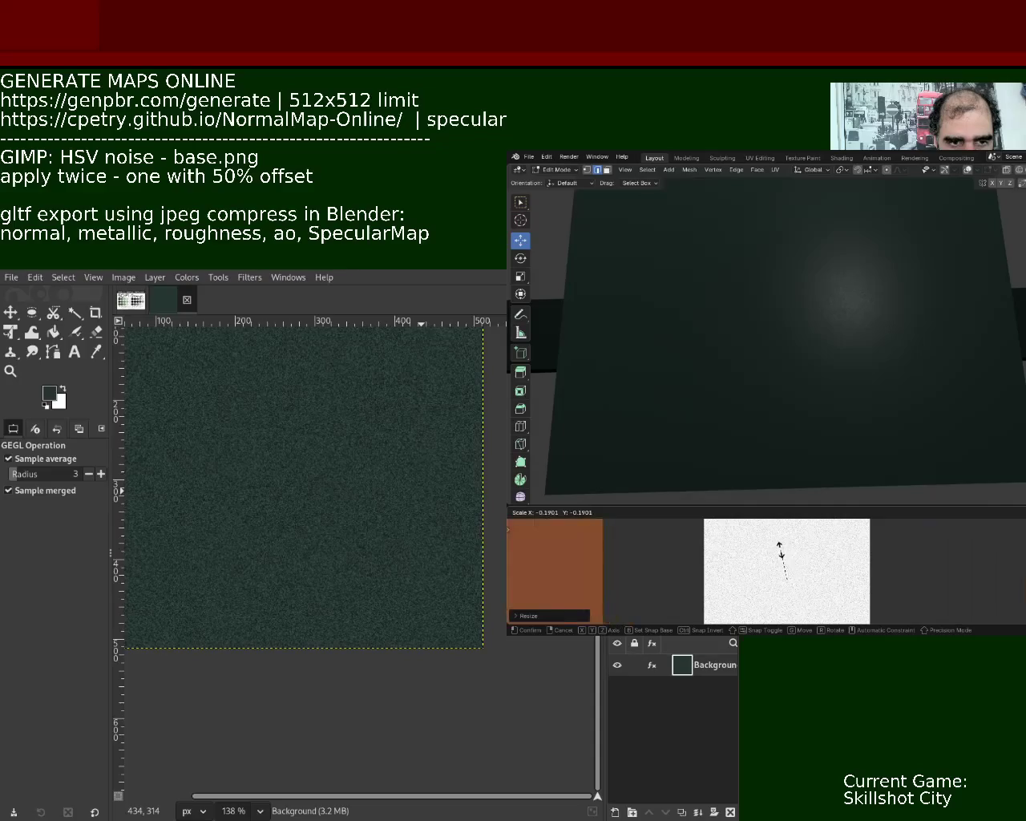
pyautogui.click(851, 593)
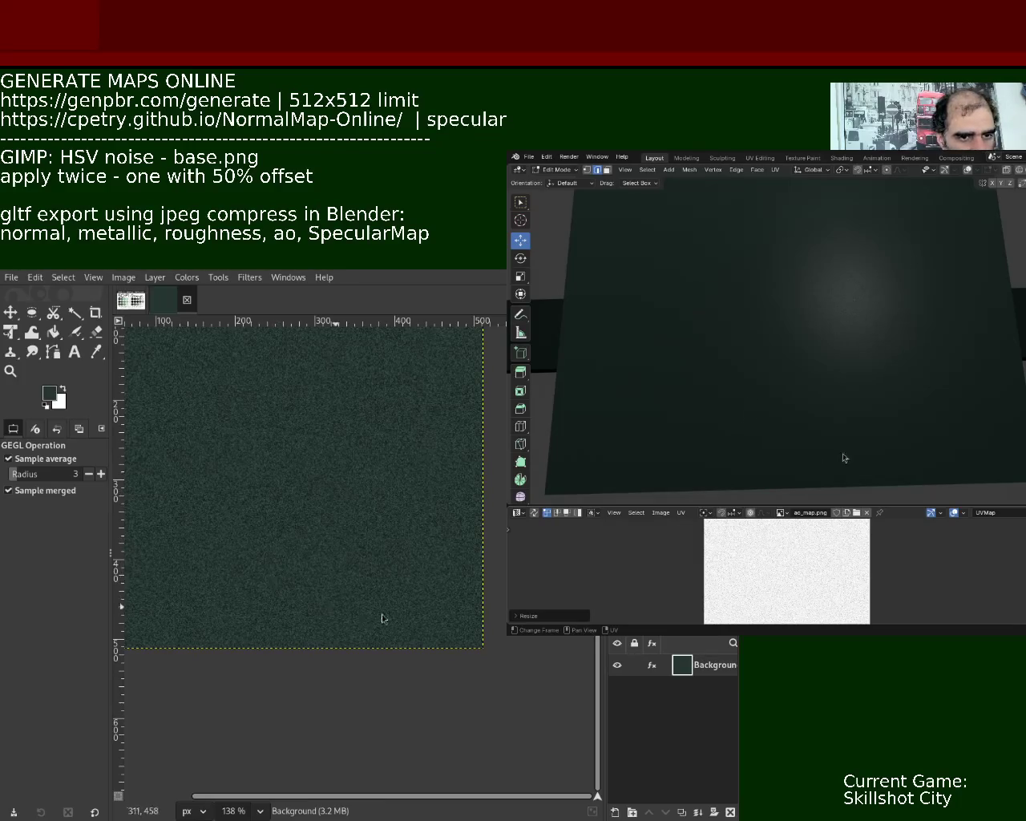
pyautogui.press('s')
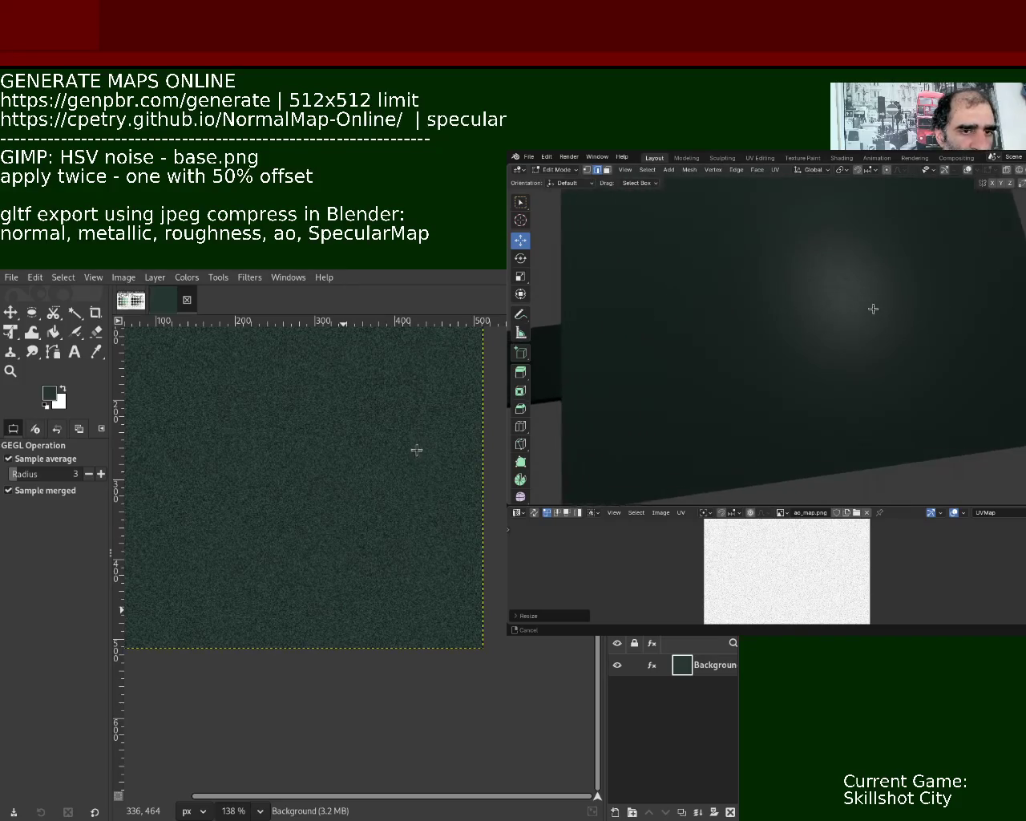
pyautogui.click(882, 348)
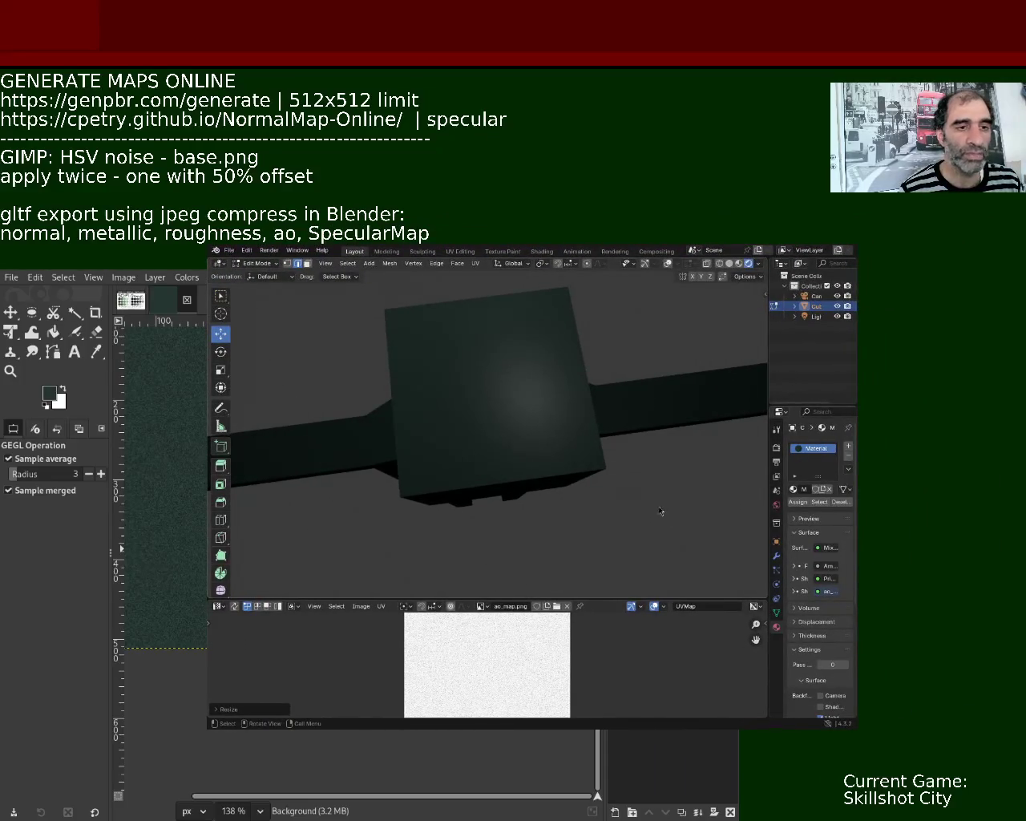
# Orbit the view around the cube head on the arm bar.
pyautogui.moveTo(610, 510)
pyautogui.mouseDown(button='middle')
pyautogui.moveTo(530, 441)
pyautogui.moveTo(601, 481)
pyautogui.moveTo(532, 442)
pyautogui.moveTo(505, 476)
pyautogui.moveTo(561, 386)
pyautogui.moveTo(542, 465)
pyautogui.moveTo(531, 424)
pyautogui.moveTo(554, 387)
pyautogui.moveTo(575, 425)
pyautogui.moveTo(607, 401)
pyautogui.moveTo(577, 417)
pyautogui.mouseUp(button='middle')
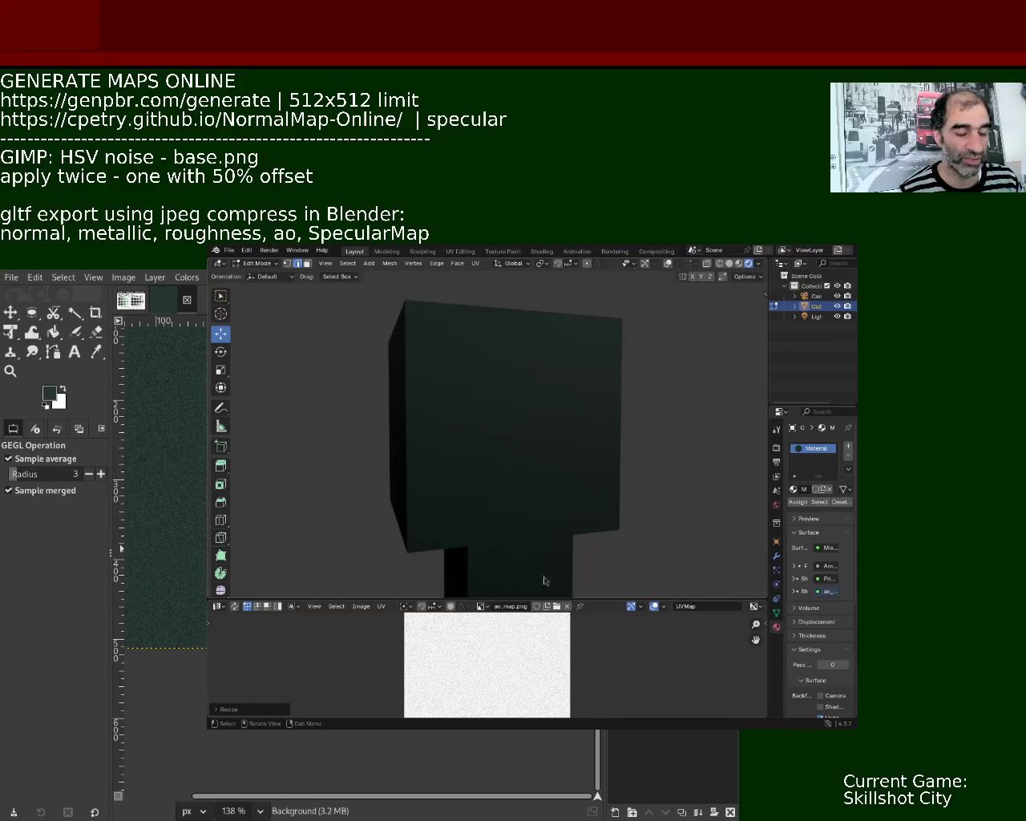
# Orbit around the cube head's sides and drag the viewport border down for a taller 3D view.
pyautogui.moveTo(557, 443)
pyautogui.mouseDown(button='middle')
pyautogui.moveTo(582, 446)
pyautogui.moveTo(568, 458)
pyautogui.moveTo(567, 424)
pyautogui.moveTo(573, 436)
pyautogui.moveTo(553, 396)
pyautogui.moveTo(556, 431)
pyautogui.mouseUp(button='middle')
pyautogui.moveTo(591, 597); pyautogui.dragTo(591, 619)
pyautogui.moveTo(557, 436)
pyautogui.mouseDown(button='middle')
pyautogui.moveTo(591, 467)
pyautogui.moveTo(700, 483)
pyautogui.mouseUp(button='middle')
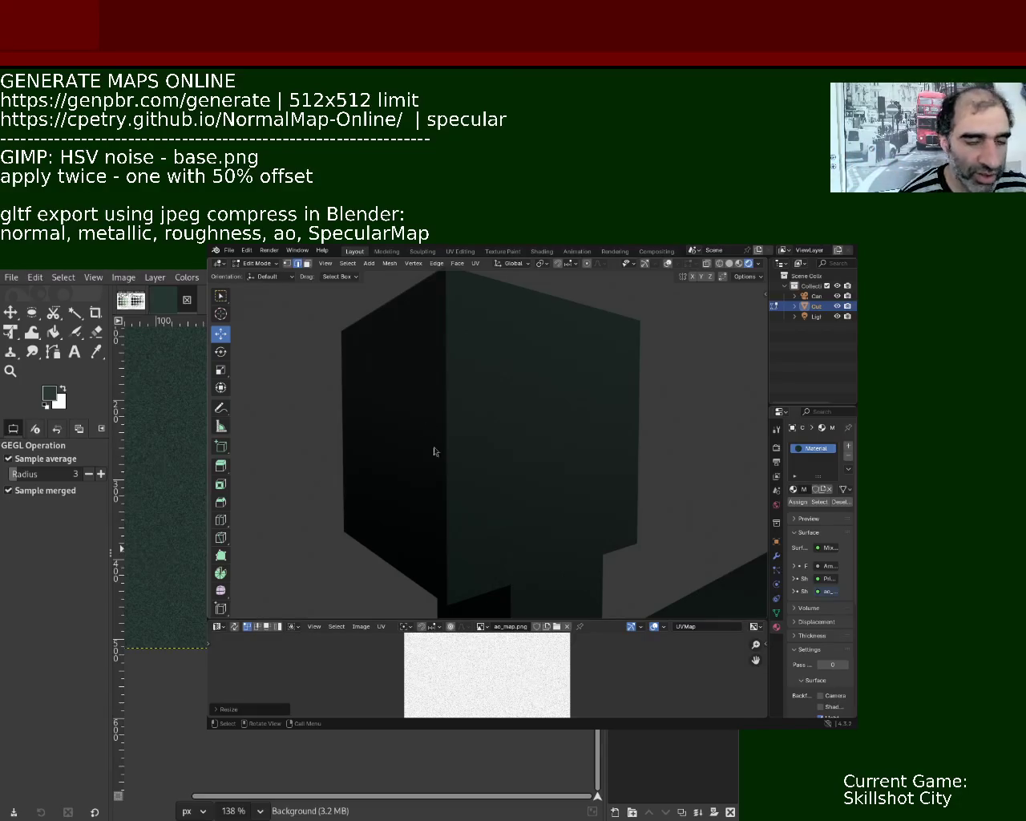
pyautogui.press('g')
pyautogui.moveTo(532, 465)
pyautogui.mouseDown(button='middle')
pyautogui.moveTo(538, 486)
pyautogui.moveTo(516, 458)
pyautogui.moveTo(577, 499)
pyautogui.moveTo(566, 473)
pyautogui.moveTo(518, 430)
pyautogui.moveTo(573, 492)
pyautogui.moveTo(534, 449)
pyautogui.mouseUp(button='middle')
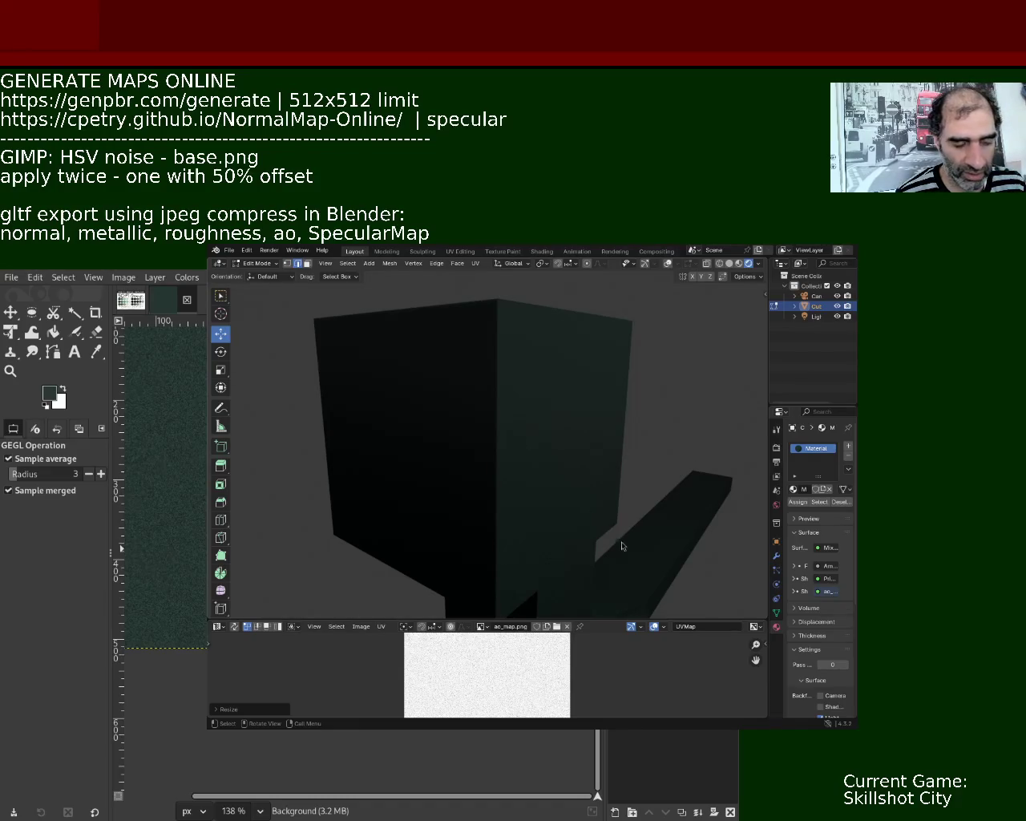
pyautogui.moveTo(527, 450)
pyautogui.mouseDown(button='middle')
pyautogui.moveTo(538, 503)
pyautogui.moveTo(542, 456)
pyautogui.moveTo(525, 428)
pyautogui.moveTo(545, 551)
pyautogui.moveTo(518, 470)
pyautogui.moveTo(533, 459)
pyautogui.moveTo(543, 470)
pyautogui.mouseUp(button='middle')
pyautogui.scroll(-5, 506, 406)
pyautogui.scroll(4, 525, 449)
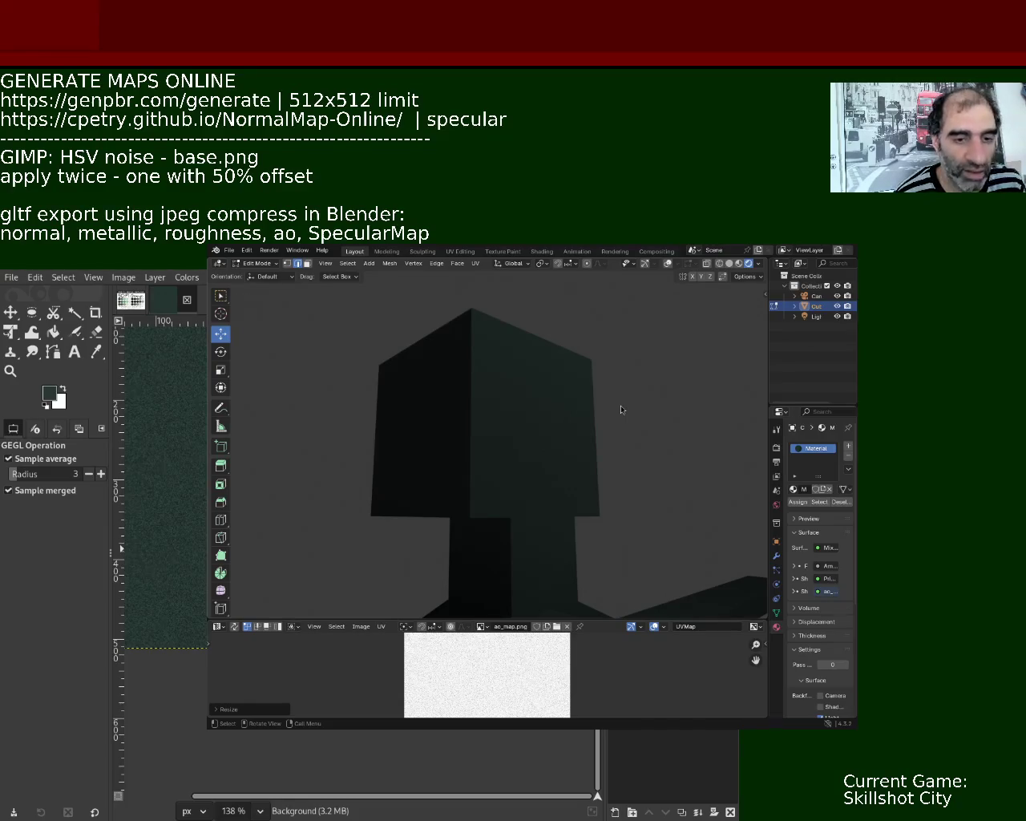
pyautogui.moveTo(489, 392)
pyautogui.mouseDown(button='middle')
pyautogui.moveTo(487, 582)
pyautogui.moveTo(467, 447)
pyautogui.moveTo(422, 408)
pyautogui.moveTo(465, 426)
pyautogui.moveTo(513, 424)
pyautogui.moveTo(527, 446)
pyautogui.moveTo(543, 393)
pyautogui.moveTo(528, 434)
pyautogui.moveTo(550, 415)
pyautogui.moveTo(626, 500)
pyautogui.mouseUp(button='middle')
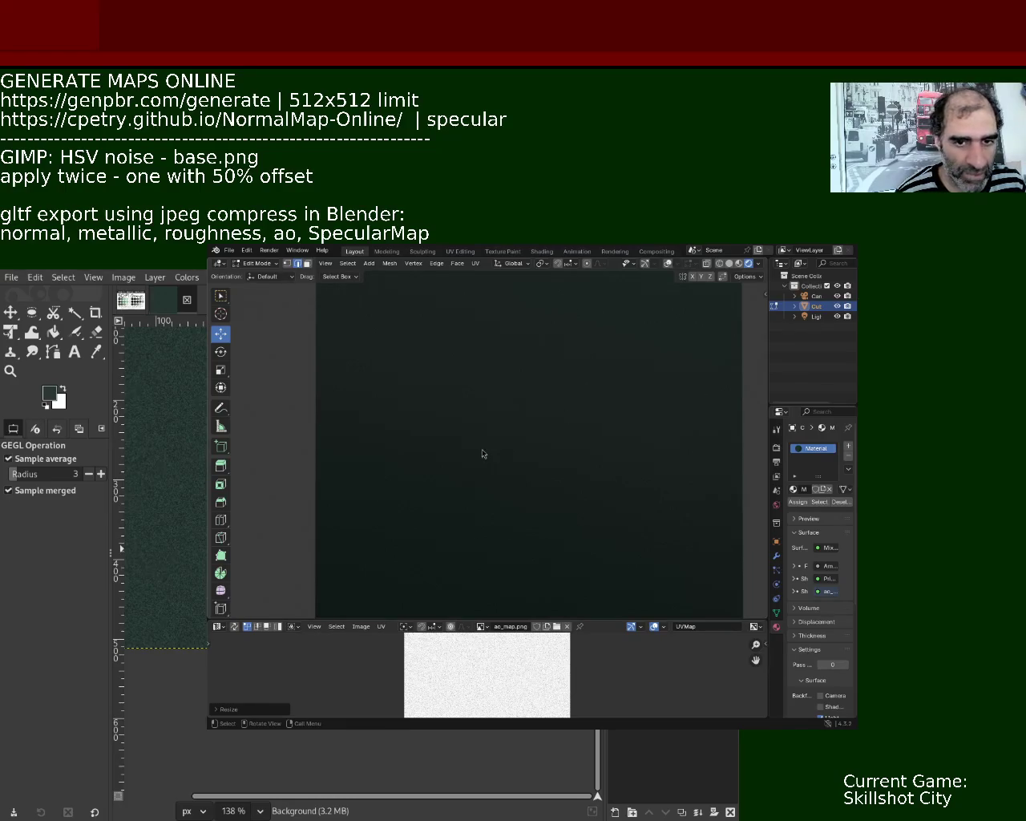
# Orbit around the noise-textured figure to inspect it from several angles.
pyautogui.moveTo(653, 503)
pyautogui.mouseDown(button='middle')
pyautogui.moveTo(577, 498)
pyautogui.moveTo(583, 423)
pyautogui.moveTo(570, 419)
pyautogui.moveTo(582, 412)
pyautogui.moveTo(580, 433)
pyautogui.moveTo(559, 401)
pyautogui.moveTo(579, 474)
pyautogui.moveTo(569, 458)
pyautogui.moveTo(479, 465)
pyautogui.moveTo(671, 426)
pyautogui.moveTo(623, 433)
pyautogui.moveTo(633, 437)
pyautogui.mouseUp(button='middle')
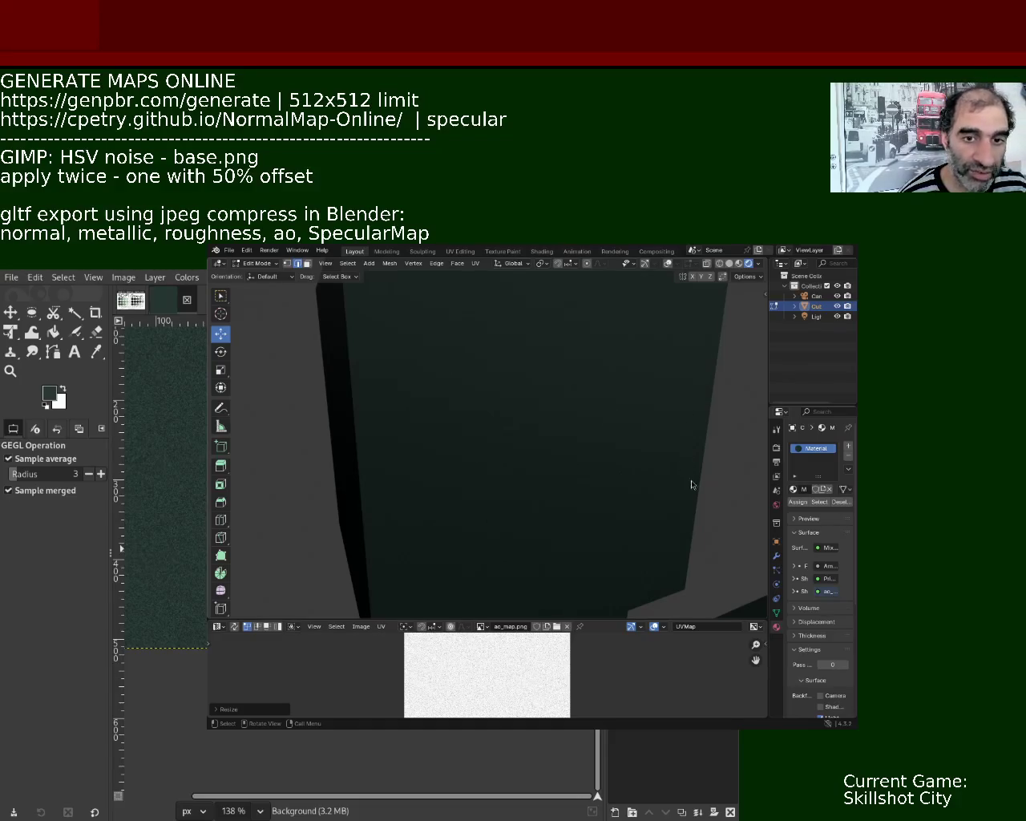
pyautogui.moveTo(559, 401)
pyautogui.mouseDown(button='middle')
pyautogui.moveTo(554, 447)
pyautogui.moveTo(532, 493)
pyautogui.moveTo(552, 530)
pyautogui.moveTo(481, 534)
pyautogui.moveTo(650, 539)
pyautogui.moveTo(490, 610)
pyautogui.moveTo(543, 498)
pyautogui.moveTo(488, 460)
pyautogui.moveTo(538, 545)
pyautogui.moveTo(495, 456)
pyautogui.moveTo(483, 473)
pyautogui.moveTo(578, 473)
pyautogui.moveTo(548, 467)
pyautogui.moveTo(488, 490)
pyautogui.moveTo(538, 495)
pyautogui.mouseUp(button='middle')
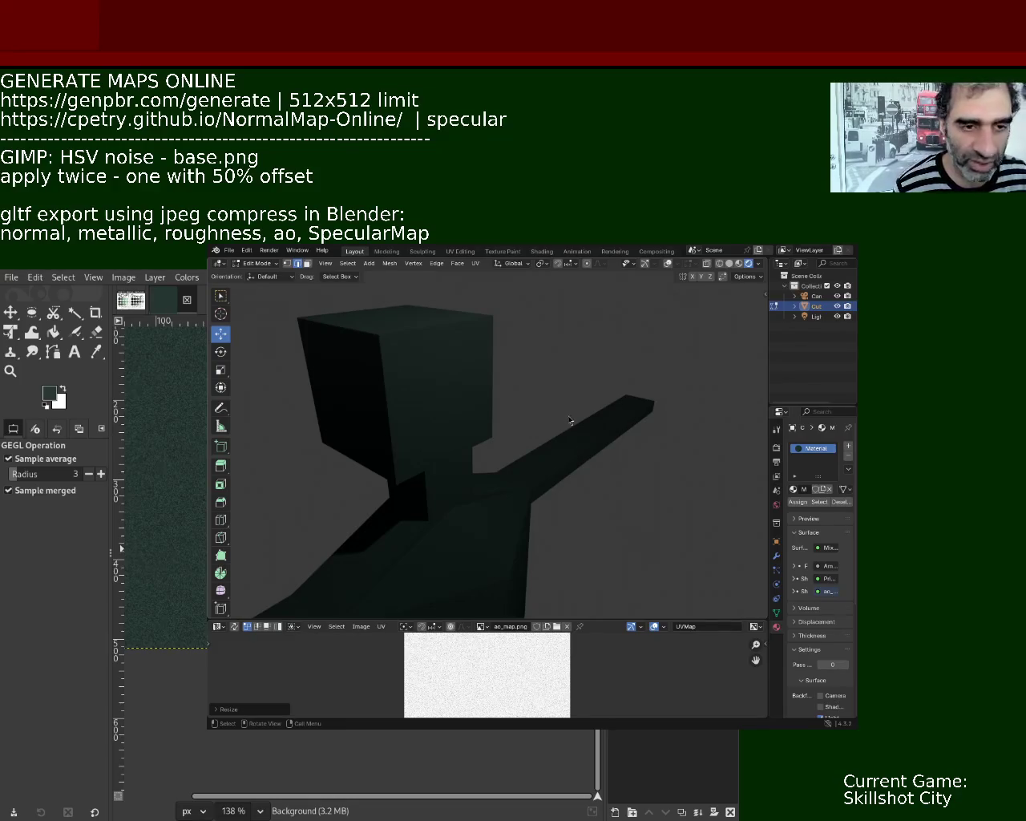
pyautogui.moveTo(468, 410)
pyautogui.mouseDown(button='middle')
pyautogui.moveTo(446, 391)
pyautogui.moveTo(561, 480)
pyautogui.mouseUp(button='middle')
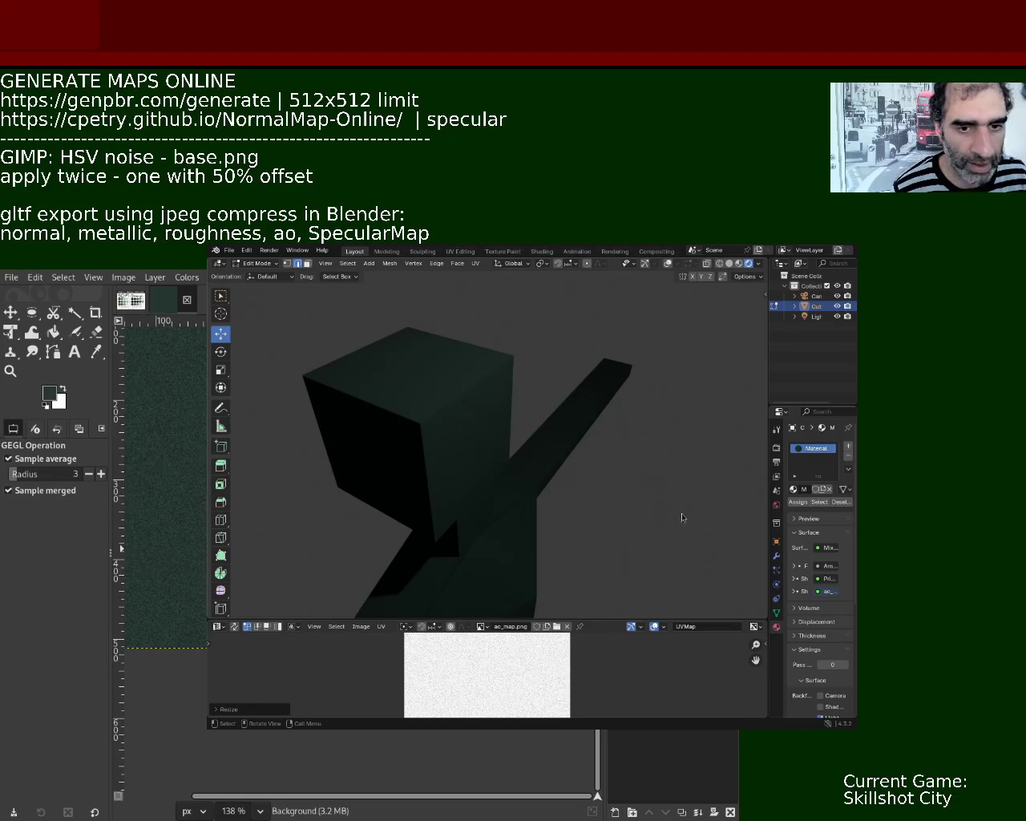
# Restore overlays and select faces on the head cube, nudging a side face along X.
pyautogui.click(668, 265)
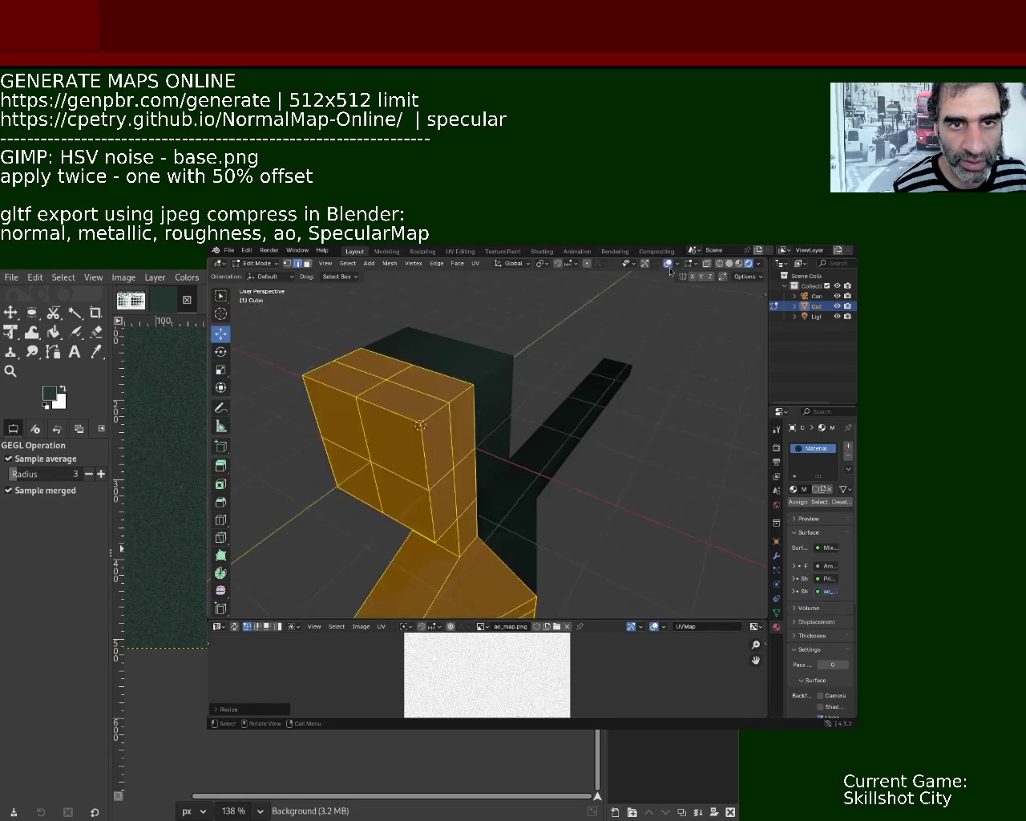
pyautogui.moveTo(568, 440)
pyautogui.mouseDown(button='middle')
pyautogui.moveTo(537, 438)
pyautogui.moveTo(270, 289)
pyautogui.mouseUp(button='middle')
pyautogui.click(503, 361)
pyautogui.moveTo(531, 352); pyautogui.dragTo(571, 359)
pyautogui.moveTo(567, 362)
pyautogui.mouseDown(button='middle')
pyautogui.moveTo(616, 488)
pyautogui.moveTo(561, 481)
pyautogui.mouseUp(button='middle')
pyautogui.click(486, 459)
pyautogui.moveTo(489, 440)
pyautogui.mouseDown(button='middle')
pyautogui.moveTo(501, 411)
pyautogui.moveTo(487, 394)
pyautogui.moveTo(421, 379)
pyautogui.mouseUp(button='middle')
# In vertex mode, select two vertices on the neck below the head, then clear the selection.
pyautogui.click(287, 263)
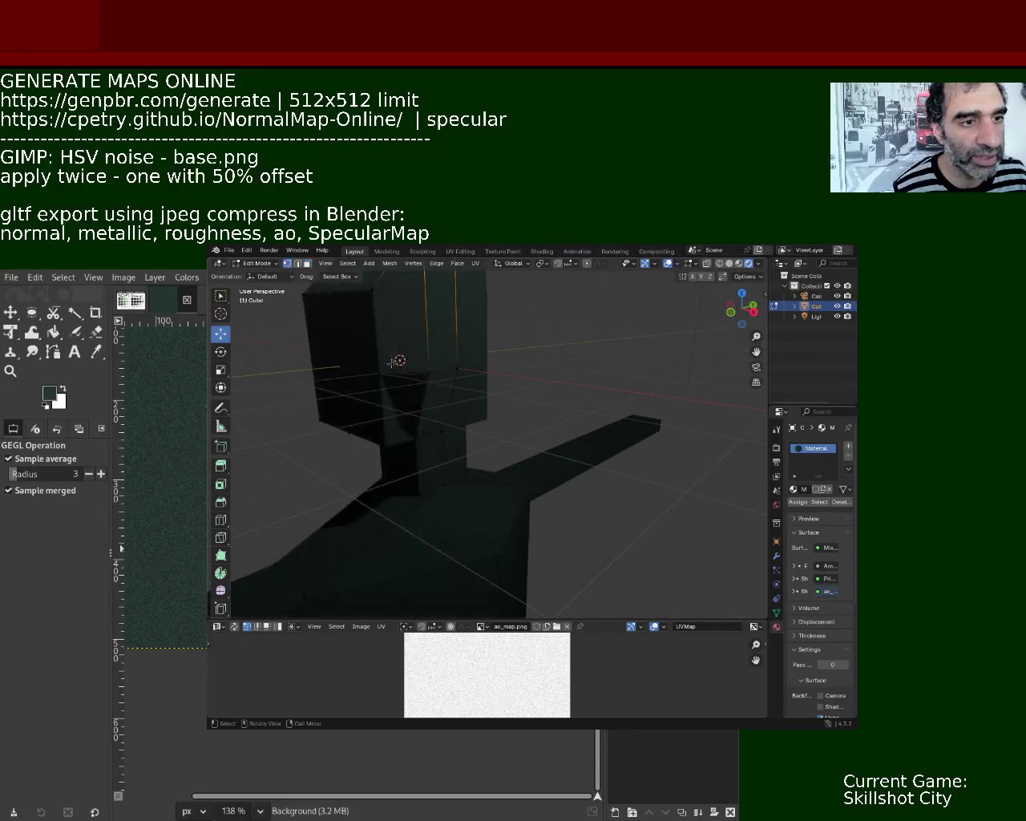
pyautogui.click(380, 373)
pyautogui.keyDown('shift'); pyautogui.click(417, 433); pyautogui.keyUp('shift')
pyautogui.click(532, 374)
pyautogui.moveTo(531, 373)
pyautogui.mouseDown(button='middle')
pyautogui.moveTo(550, 339)
pyautogui.moveTo(509, 369)
pyautogui.moveTo(512, 392)
pyautogui.moveTo(517, 377)
pyautogui.mouseUp(button='middle')
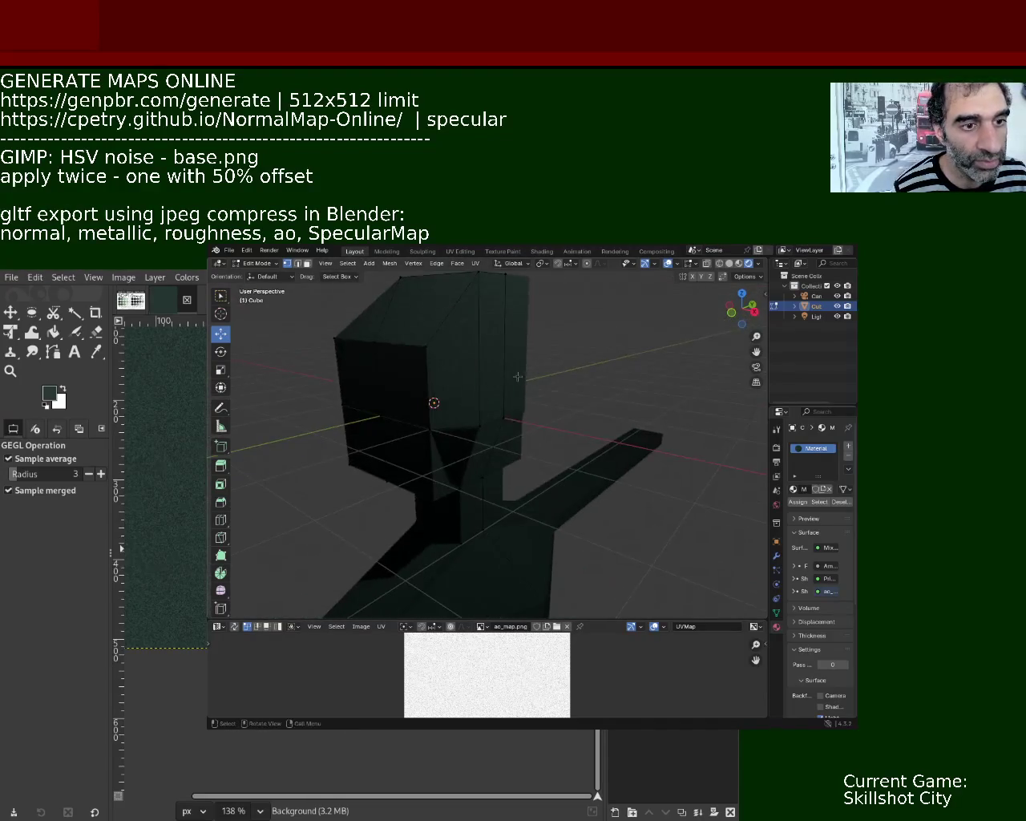
# Assign the small face below the head to a new material slot and deselect it.
pyautogui.click(307, 263)
pyautogui.click(476, 455)
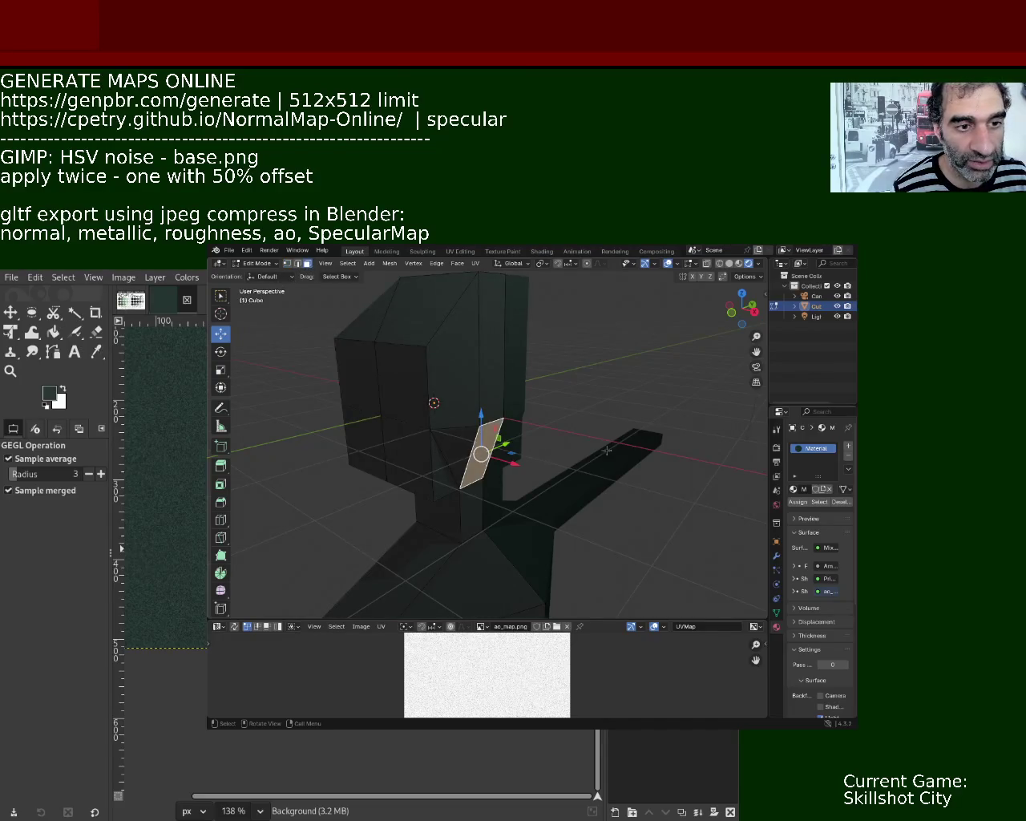
pyautogui.click(848, 446)
pyautogui.click(806, 509)
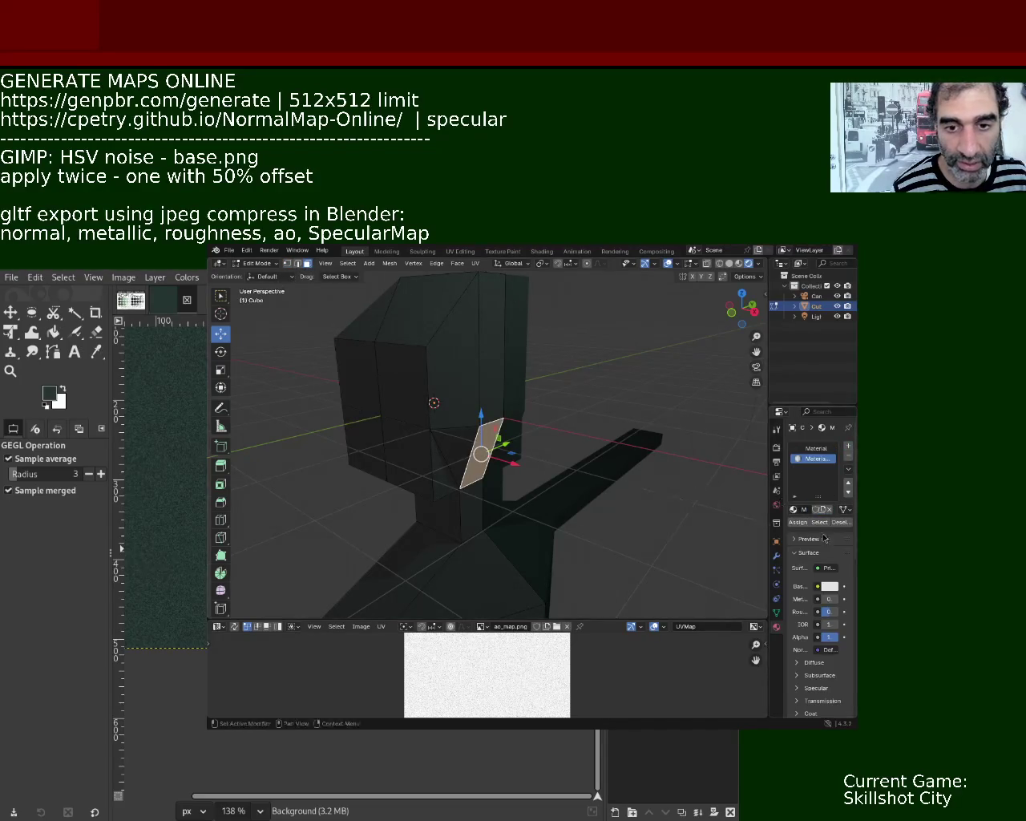
pyautogui.click(798, 522)
pyautogui.click(579, 381)
# Orbit and zoom around the cube head to check it from below and other sides.
pyautogui.moveTo(579, 381)
pyautogui.mouseDown(button='middle')
pyautogui.moveTo(550, 385)
pyautogui.moveTo(529, 438)
pyautogui.moveTo(522, 385)
pyautogui.moveTo(624, 390)
pyautogui.moveTo(536, 370)
pyautogui.moveTo(442, 382)
pyautogui.moveTo(504, 372)
pyautogui.moveTo(514, 410)
pyautogui.mouseUp(button='middle')
pyautogui.scroll(-4, 469, 351)
pyautogui.scroll(3, 522, 385)
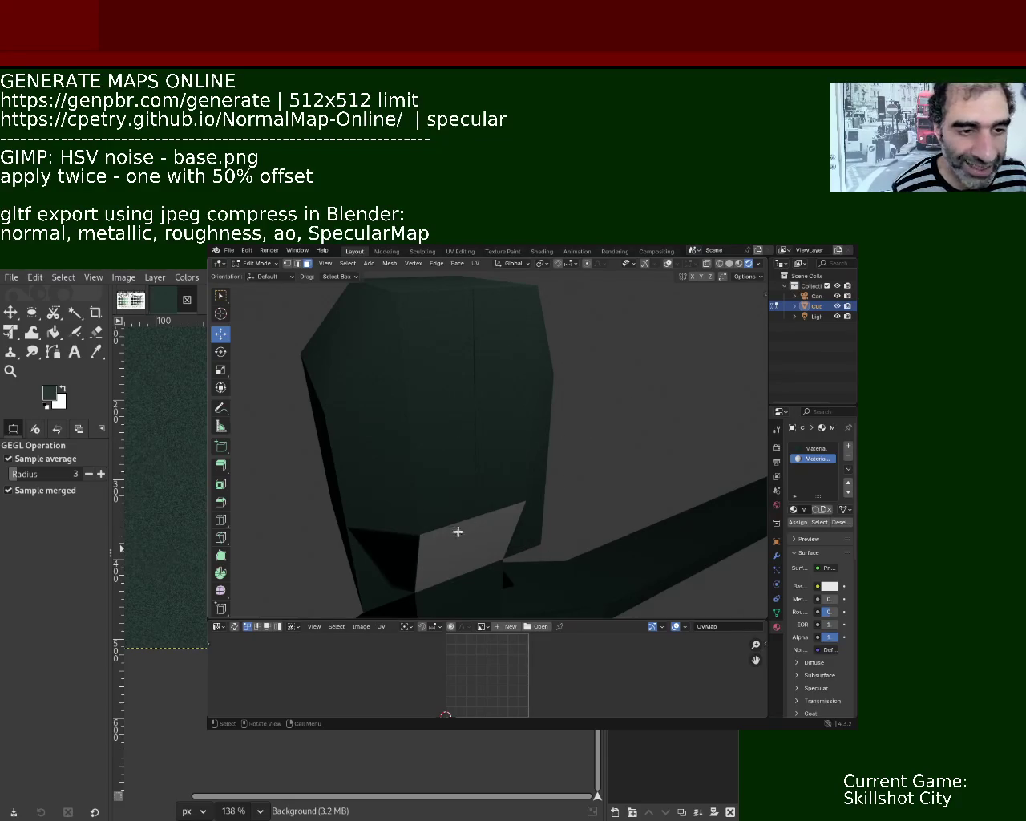
pyautogui.moveTo(487, 520); pyautogui.dragTo(390, 308, button='middle')
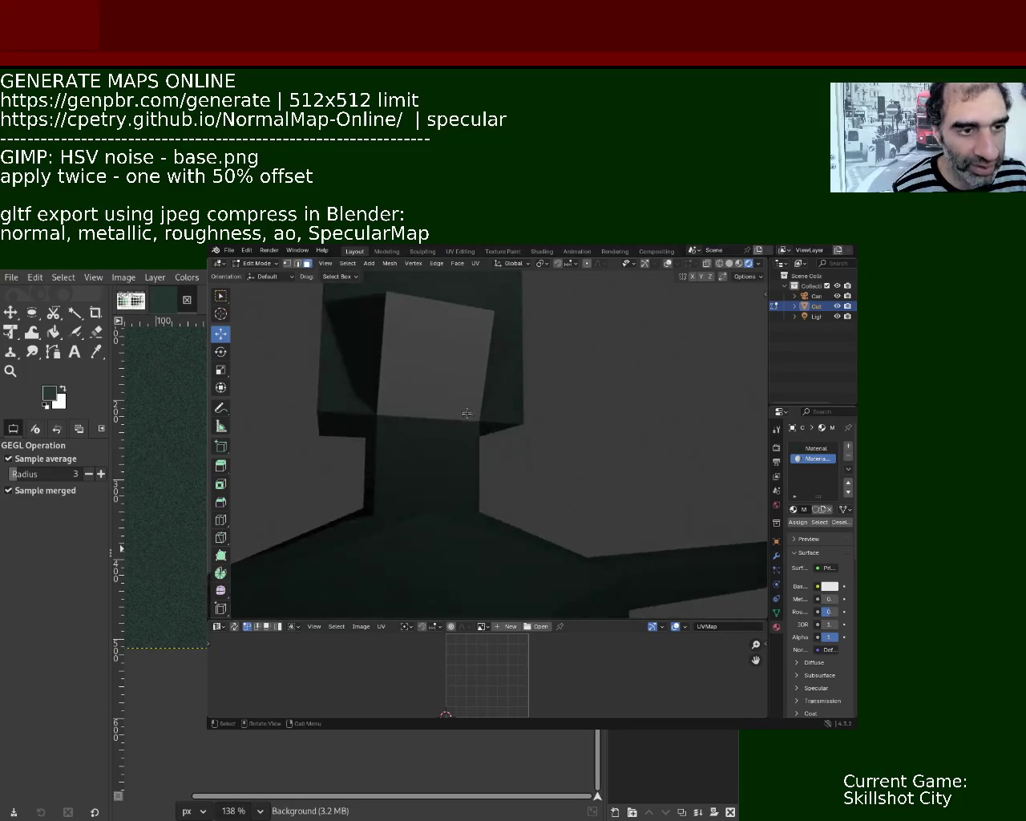
pyautogui.moveTo(428, 350)
pyautogui.mouseDown(button='middle')
pyautogui.moveTo(472, 419)
pyautogui.moveTo(508, 431)
pyautogui.mouseUp(button='middle')
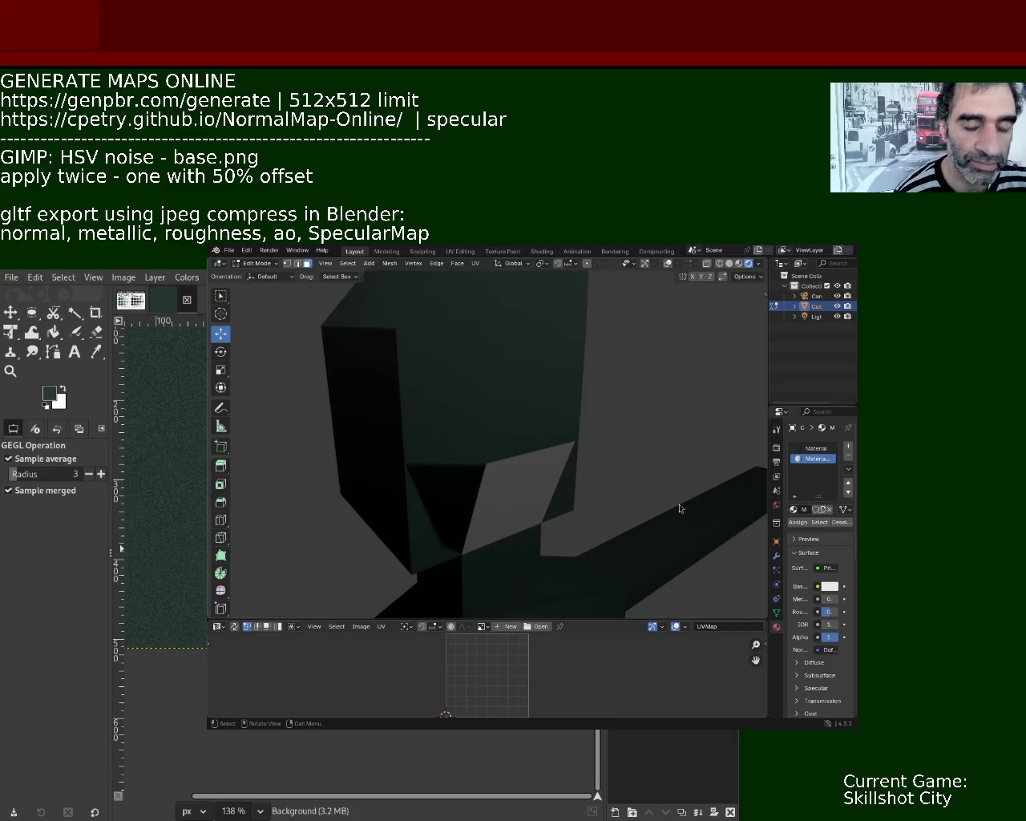
pyautogui.moveTo(680, 508)
pyautogui.mouseDown(button='middle')
pyautogui.moveTo(529, 385)
pyautogui.moveTo(508, 390)
pyautogui.mouseUp(button='middle')
pyautogui.moveTo(570, 401); pyautogui.dragTo(522, 374, button='middle')
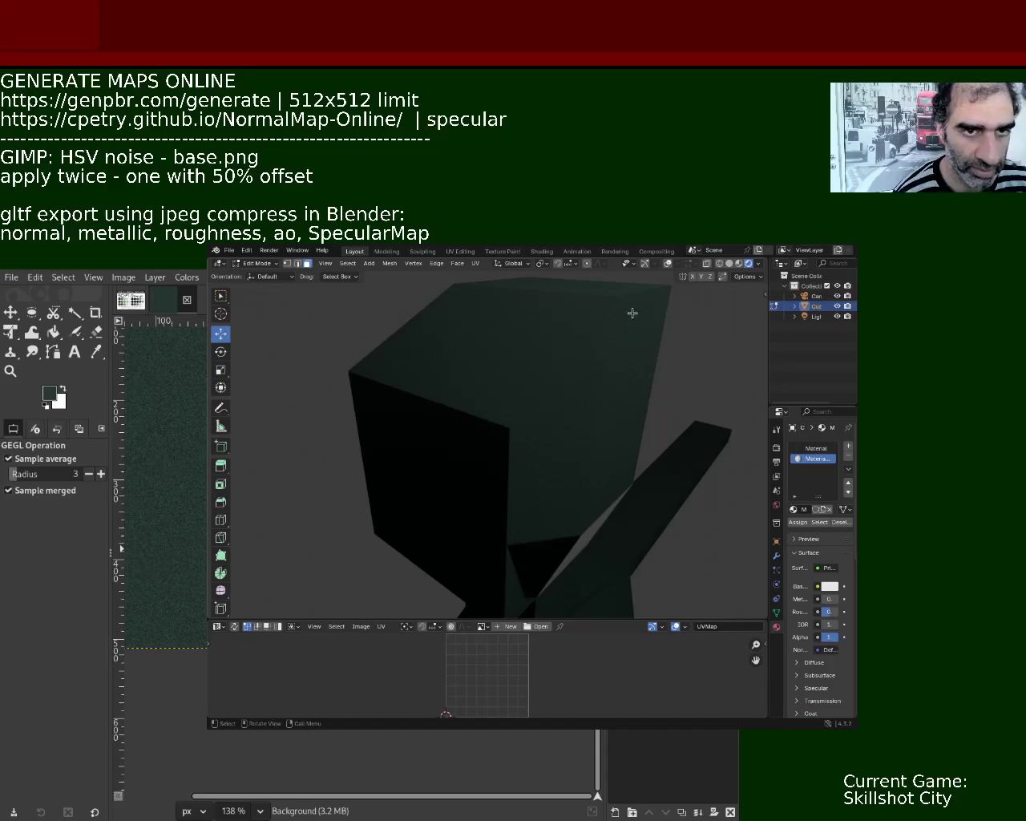
pyautogui.press('Tab')
# Return to Edit Mode, orbit closer around the cube, then snap Blender right to reveal GIMP.
pyautogui.moveTo(562, 423); pyautogui.dragTo(540, 396, button='middle')
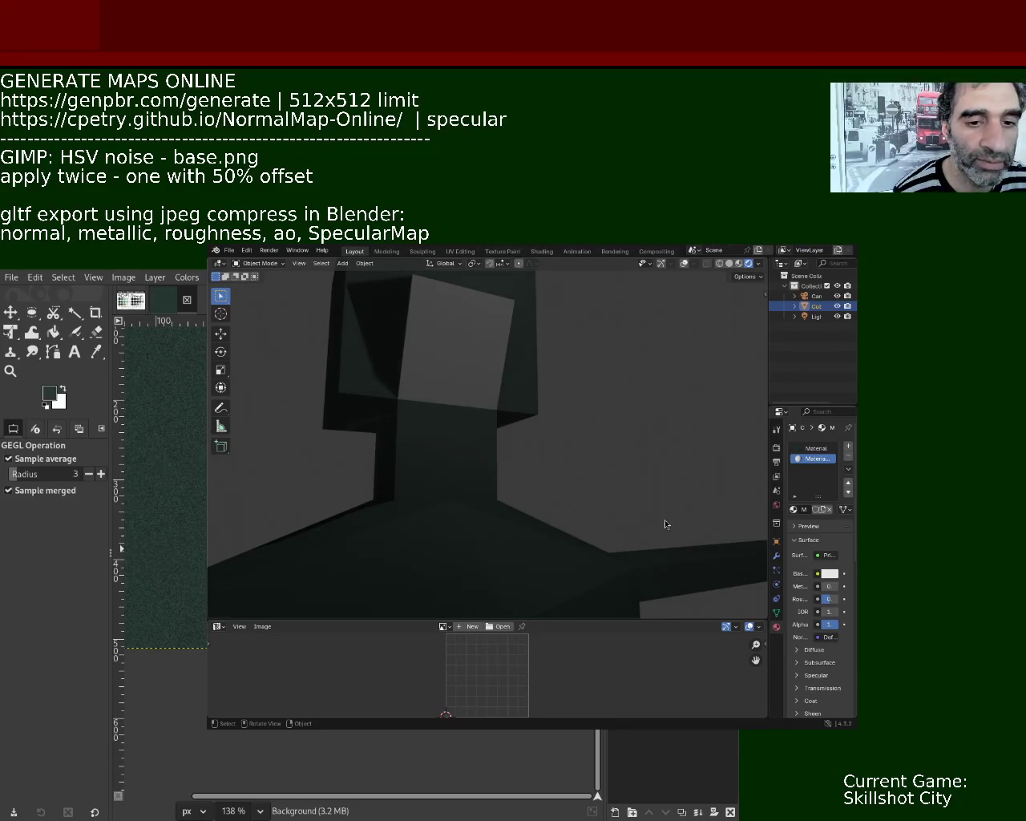
pyautogui.press('Tab')
pyautogui.moveTo(532, 419)
pyautogui.keyDown('ctrl'); pyautogui.mouseDown(button='middle')
pyautogui.moveTo(532, 446)
pyautogui.moveTo(608, 419)
pyautogui.moveTo(656, 441)
pyautogui.mouseUp(button='middle'); pyautogui.keyUp('ctrl')
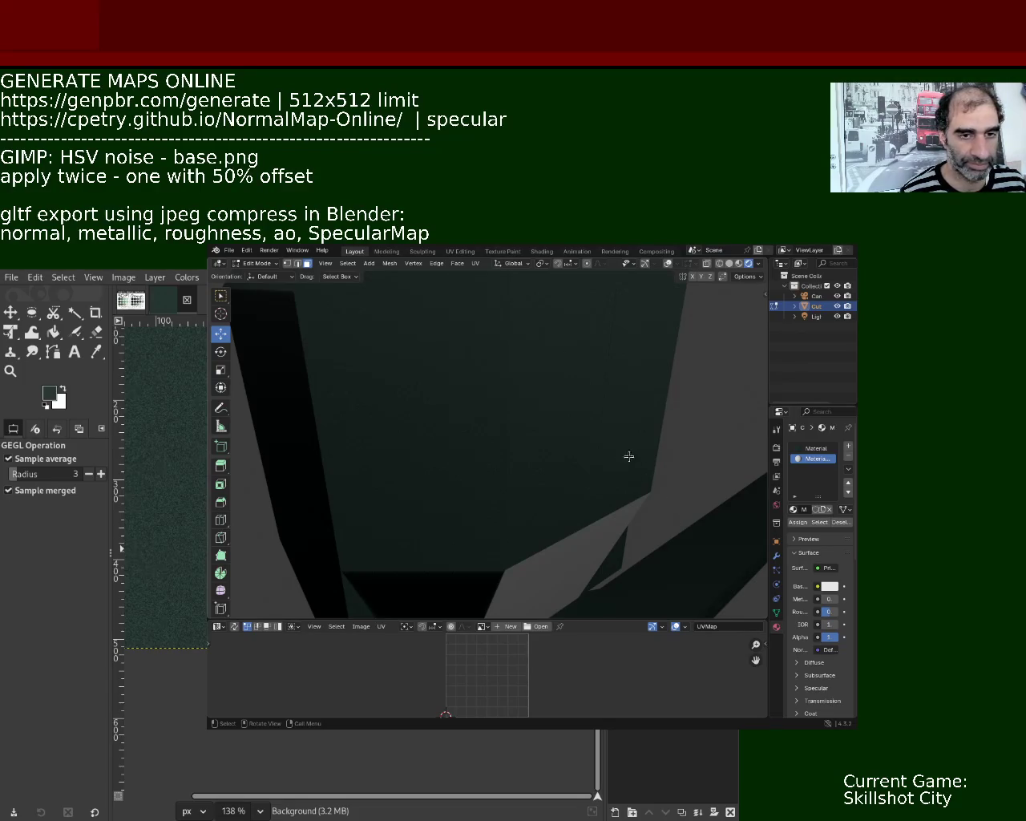
pyautogui.press('super+Right')
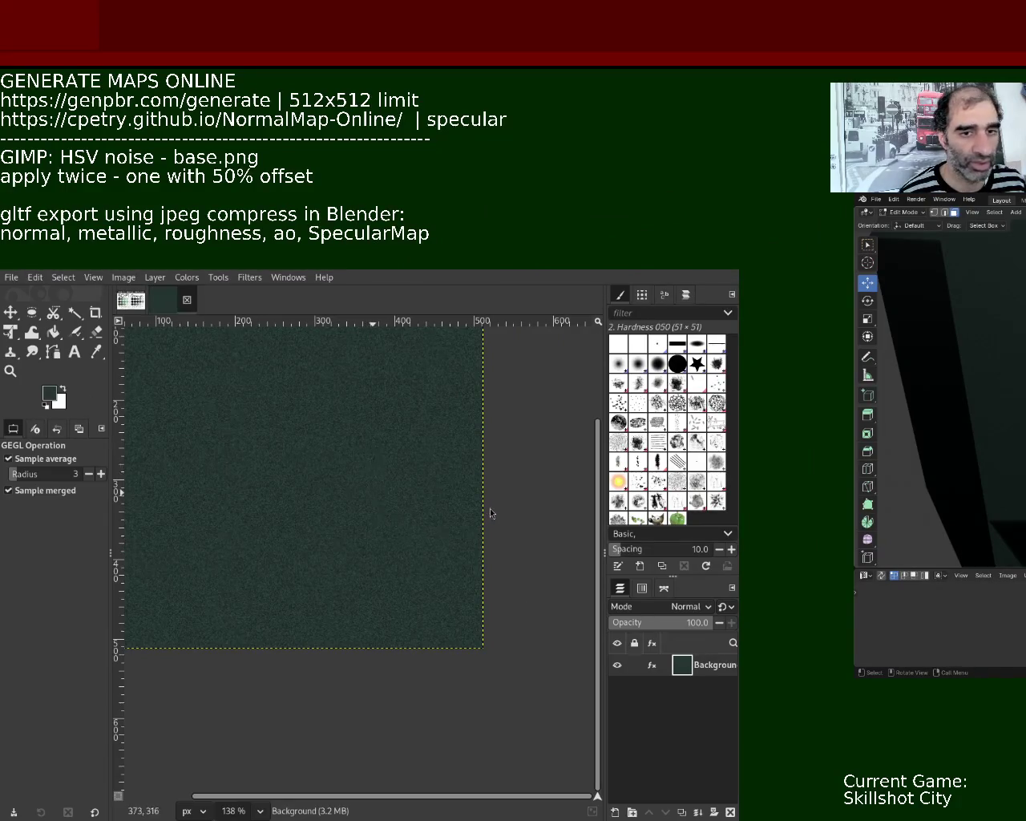
# Close the noise image and bring up the Sci-Fi Grunge palette image.
pyautogui.hotkey('ctrl', 'w')
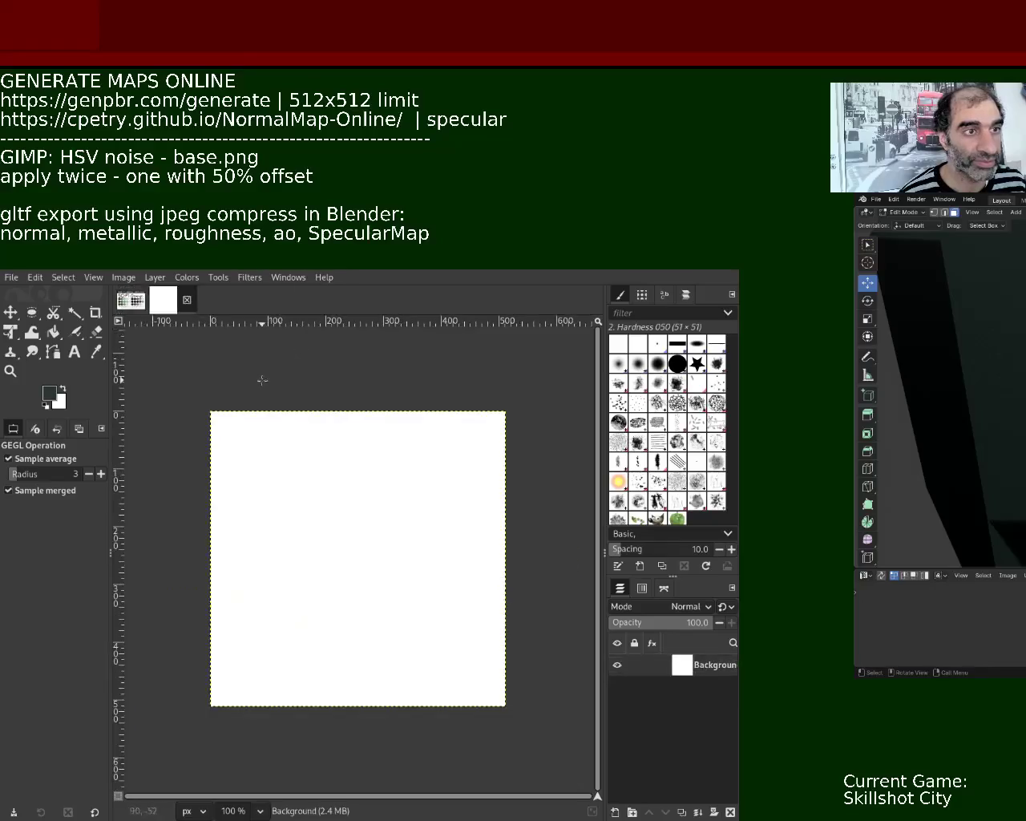
pyautogui.click(131, 300)
pyautogui.keyDown('ctrl'); pyautogui.scroll(-2, 390, 477); pyautogui.keyUp('ctrl')
pyautogui.keyDown('ctrl'); pyautogui.scroll(-1, 337, 636); pyautogui.keyUp('ctrl')
pyautogui.keyDown('ctrl'); pyautogui.scroll(3, 337, 587); pyautogui.keyUp('ctrl')
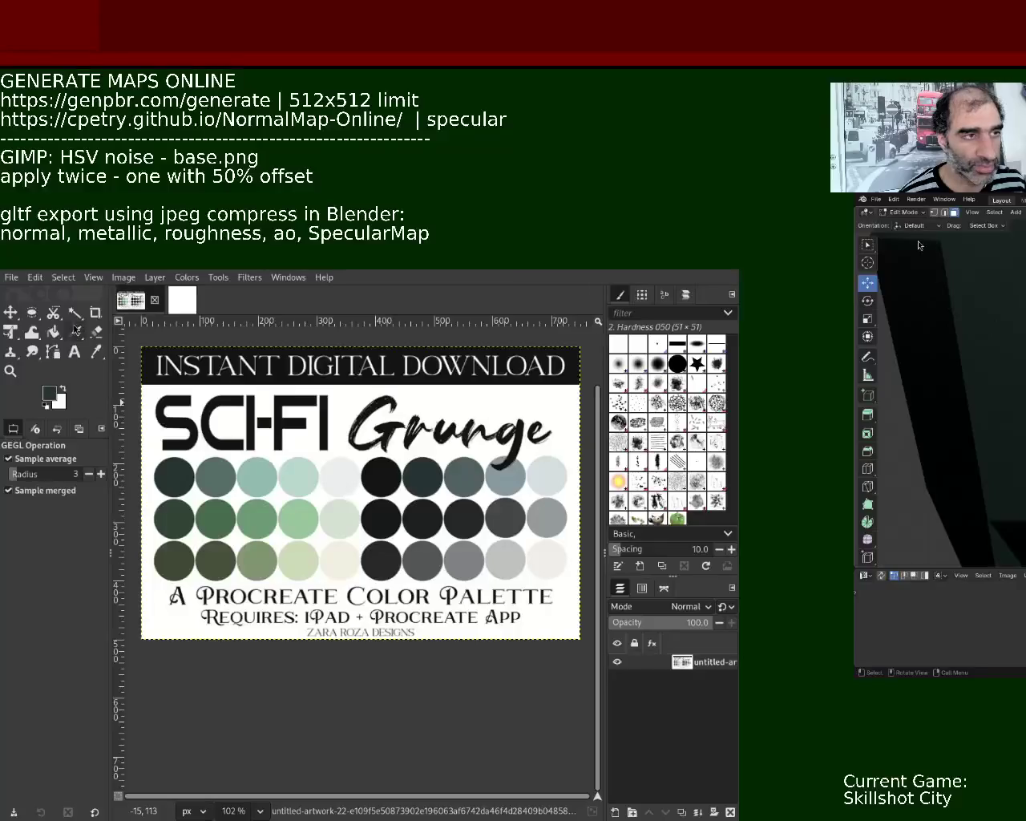
# Pick the palette's grey-green swatch as foreground colour and return to the blank white image.
pyautogui.click(95, 352)
pyautogui.click(217, 483)
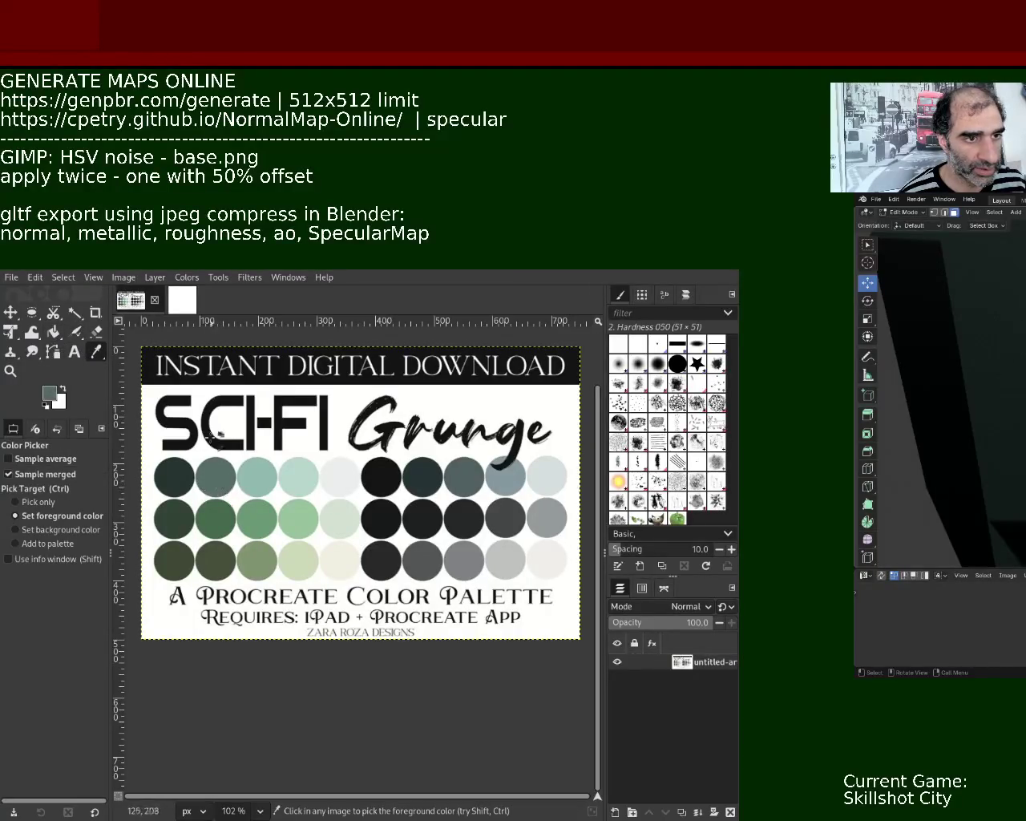
pyautogui.click(188, 301)
pyautogui.click(53, 332)
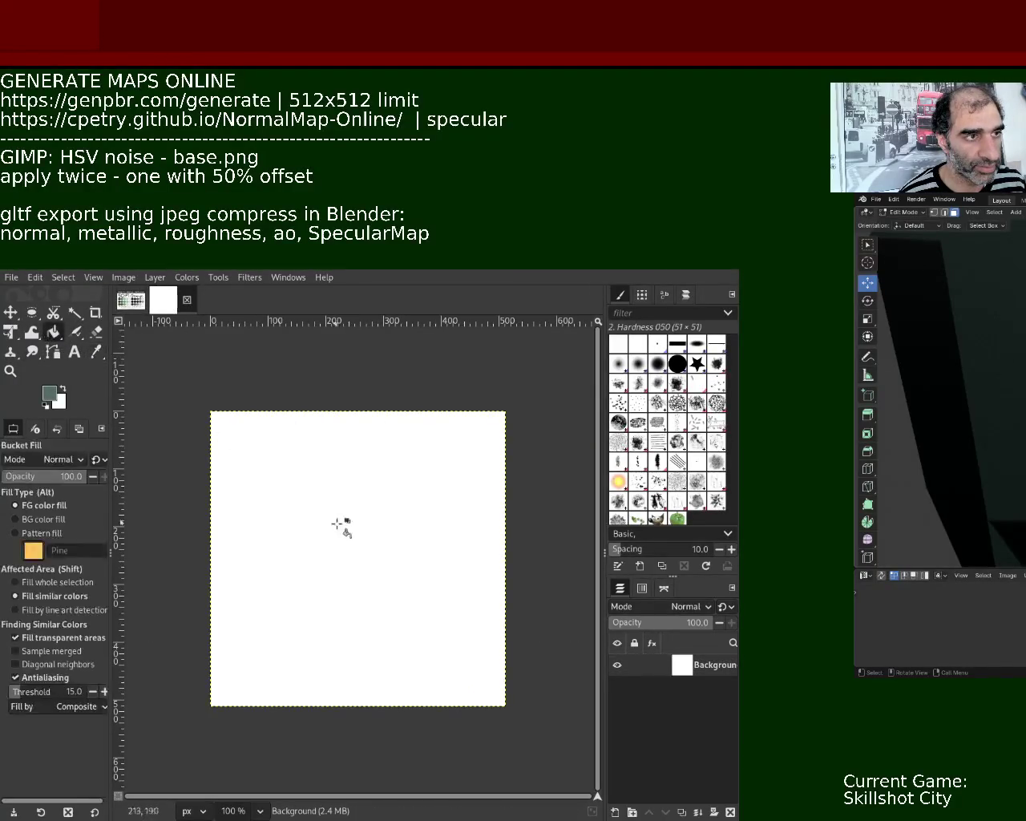
# Bucket-fill the white canvas grey-green, apply HSV Noise, offset by half, reapply noise, and export.
pyautogui.click(357, 611)
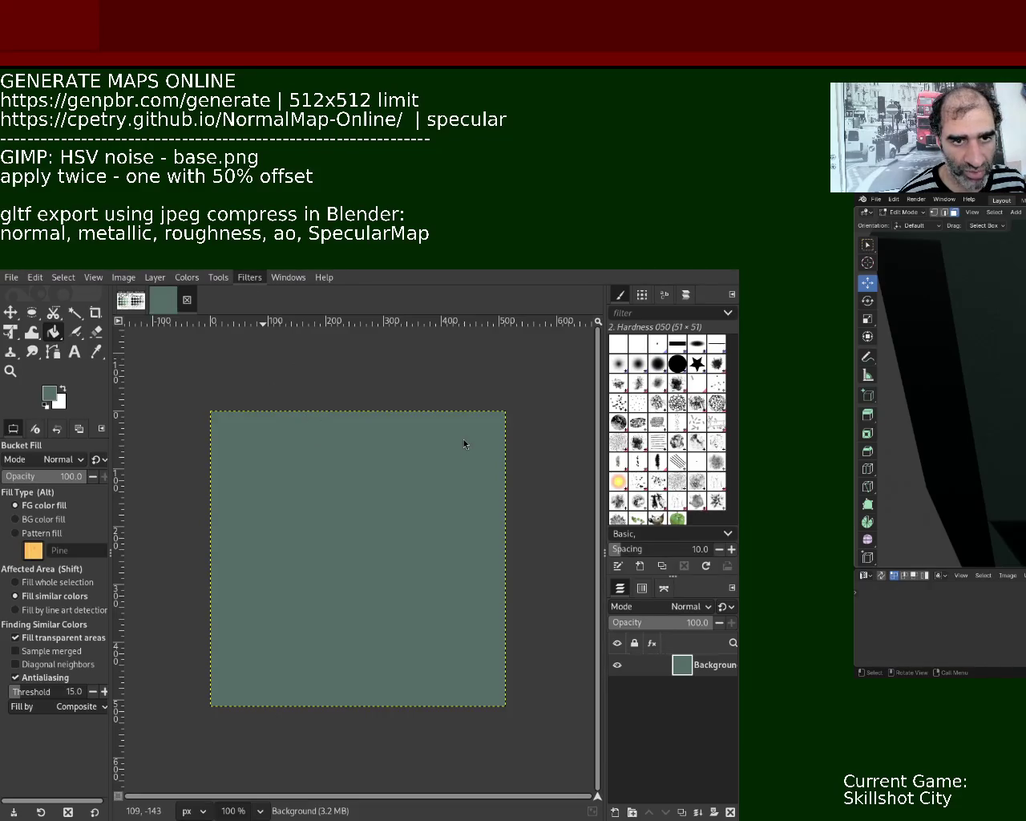
pyautogui.hotkey('ctrl', 'f')
pyautogui.hotkey('ctrl', 'shift', 'o')
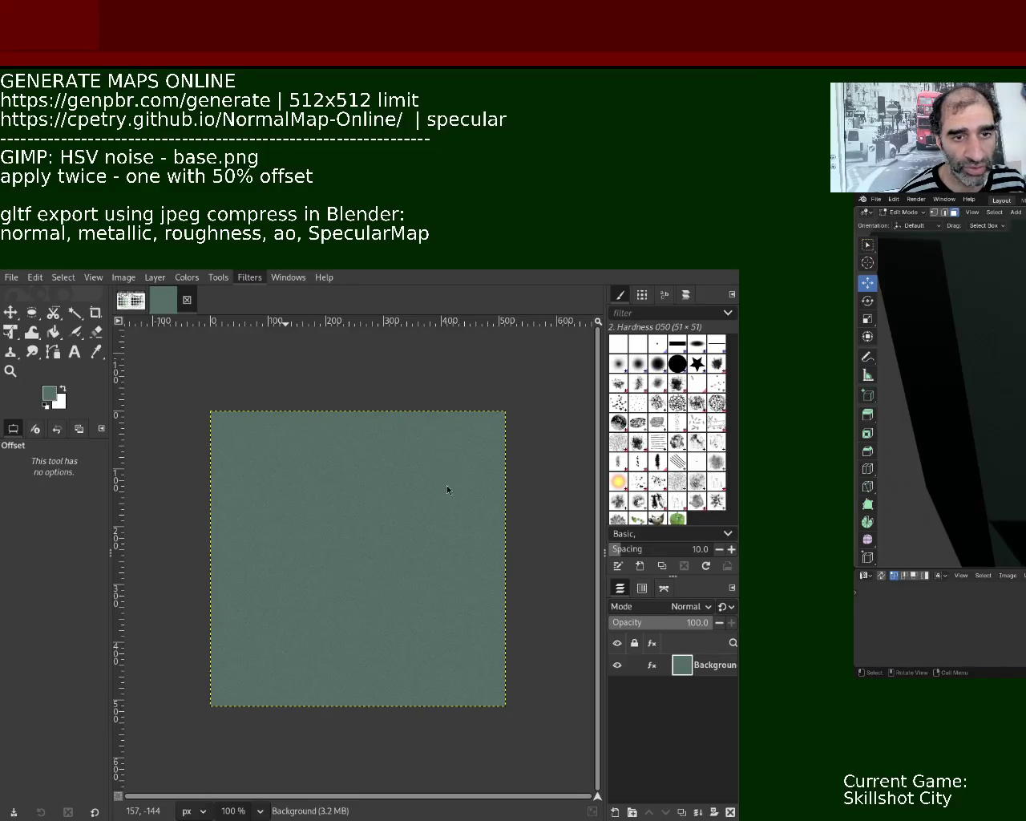
pyautogui.hotkey('ctrl', 'f')
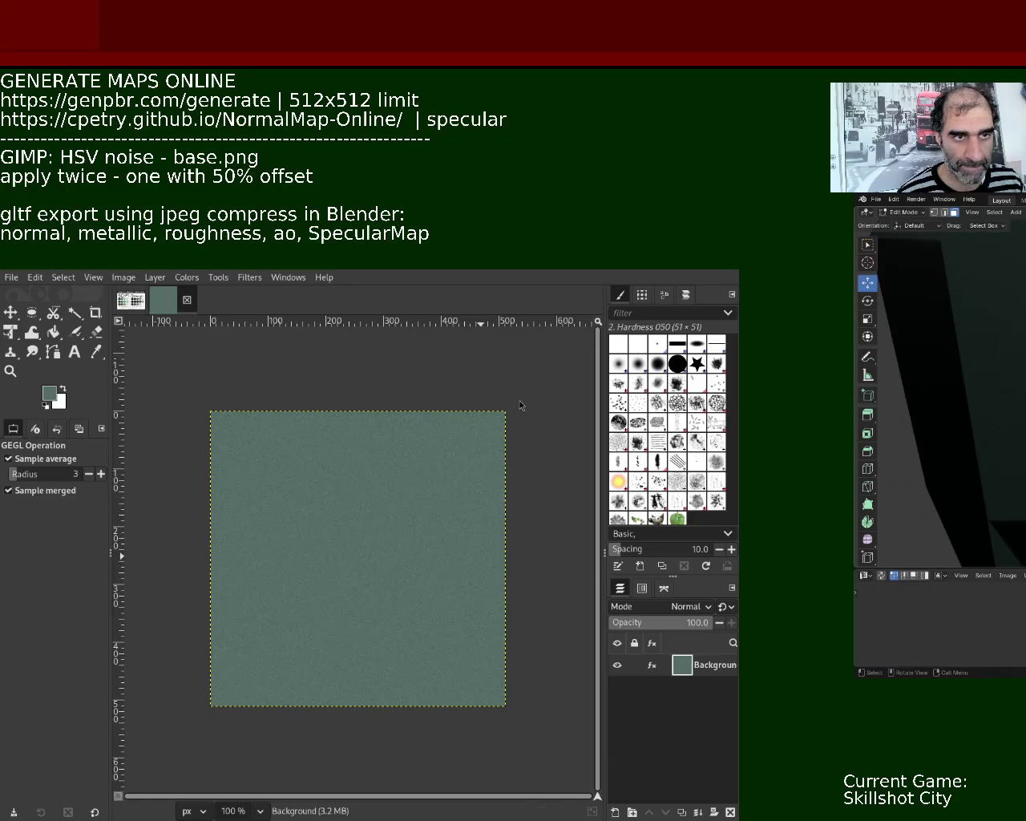
pyautogui.hotkey('ctrl', 'e')
pyautogui.hotkey('alt', 'Tab')
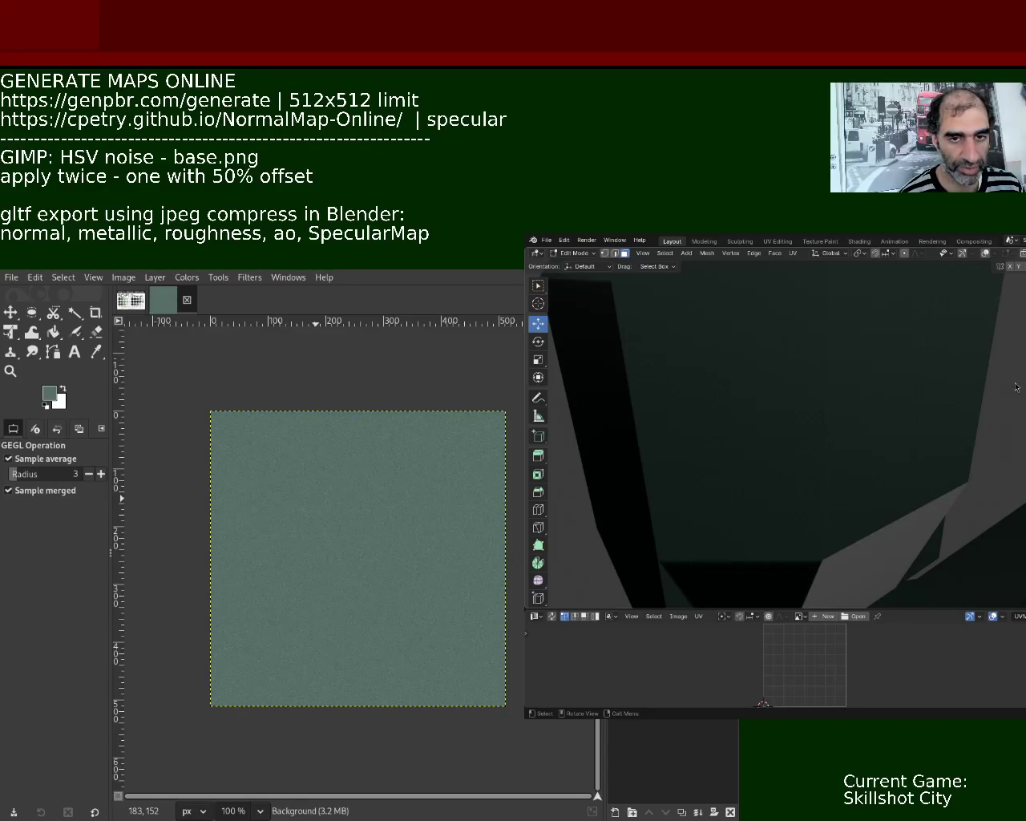
# Move the Blender window left over GIMP's finished noise image for more working room.
pyautogui.keyDown('alt'); pyautogui.moveTo(988, 425); pyautogui.dragTo(595, 507); pyautogui.keyUp('alt')
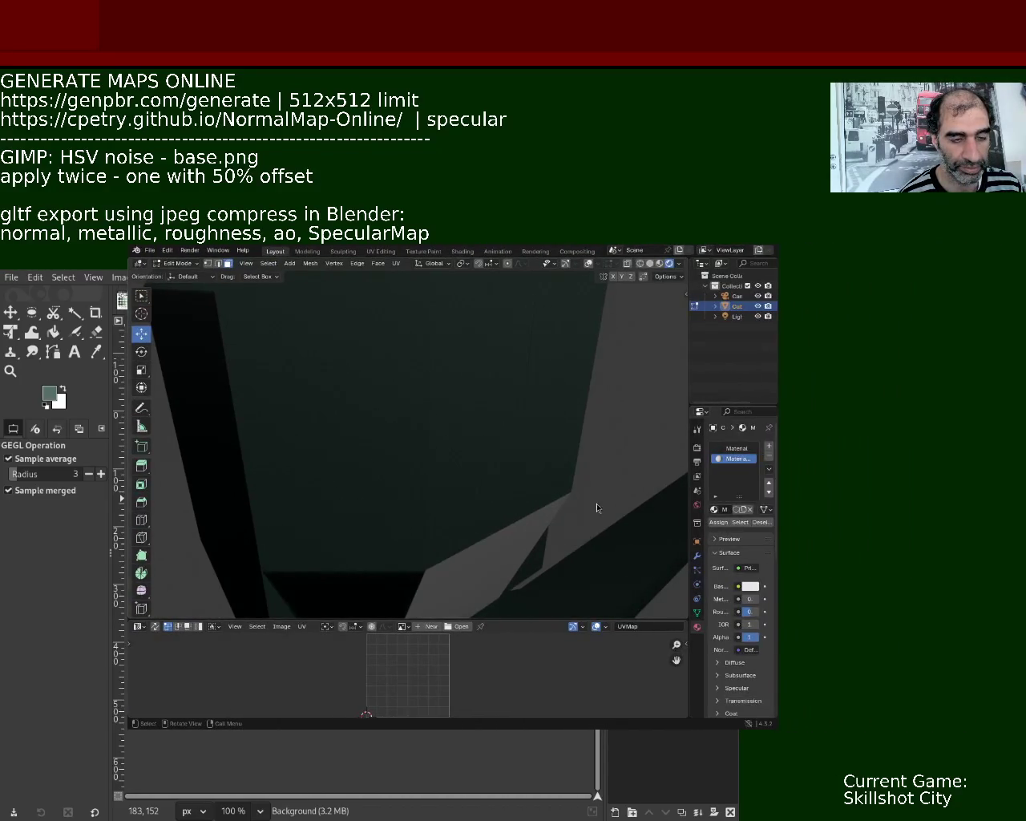
# Orbit and zoom to inspect the whole low-poly figure, then move Blender aside to reveal GIMP.
pyautogui.moveTo(448, 438)
pyautogui.mouseDown(button='middle')
pyautogui.moveTo(378, 406)
pyautogui.moveTo(407, 492)
pyautogui.moveTo(424, 435)
pyautogui.moveTo(415, 465)
pyautogui.moveTo(452, 412)
pyautogui.moveTo(493, 449)
pyautogui.moveTo(469, 426)
pyautogui.moveTo(463, 460)
pyautogui.moveTo(445, 439)
pyautogui.moveTo(451, 420)
pyautogui.moveTo(470, 465)
pyautogui.moveTo(456, 434)
pyautogui.moveTo(453, 465)
pyautogui.mouseUp(button='middle')
pyautogui.scroll(-5, 454, 449)
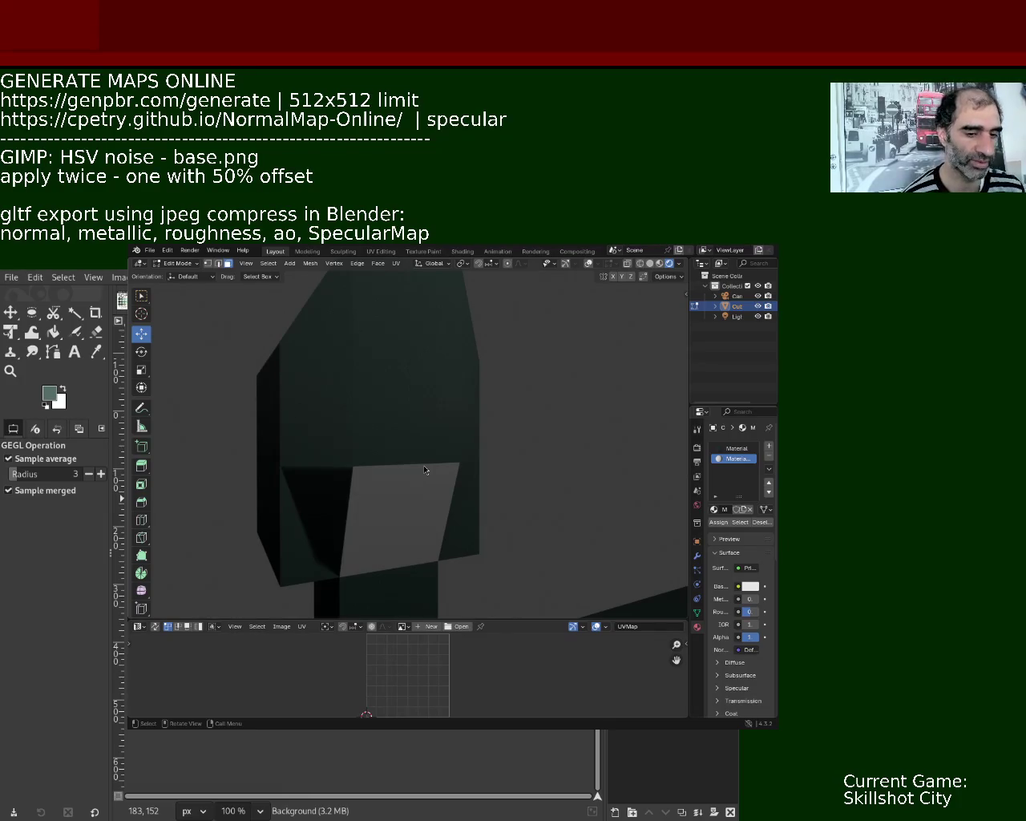
pyautogui.moveTo(386, 370)
pyautogui.mouseDown(button='middle')
pyautogui.moveTo(417, 431)
pyautogui.moveTo(427, 409)
pyautogui.moveTo(420, 494)
pyautogui.moveTo(428, 472)
pyautogui.moveTo(404, 483)
pyautogui.moveTo(449, 501)
pyautogui.moveTo(468, 489)
pyautogui.mouseUp(button='middle')
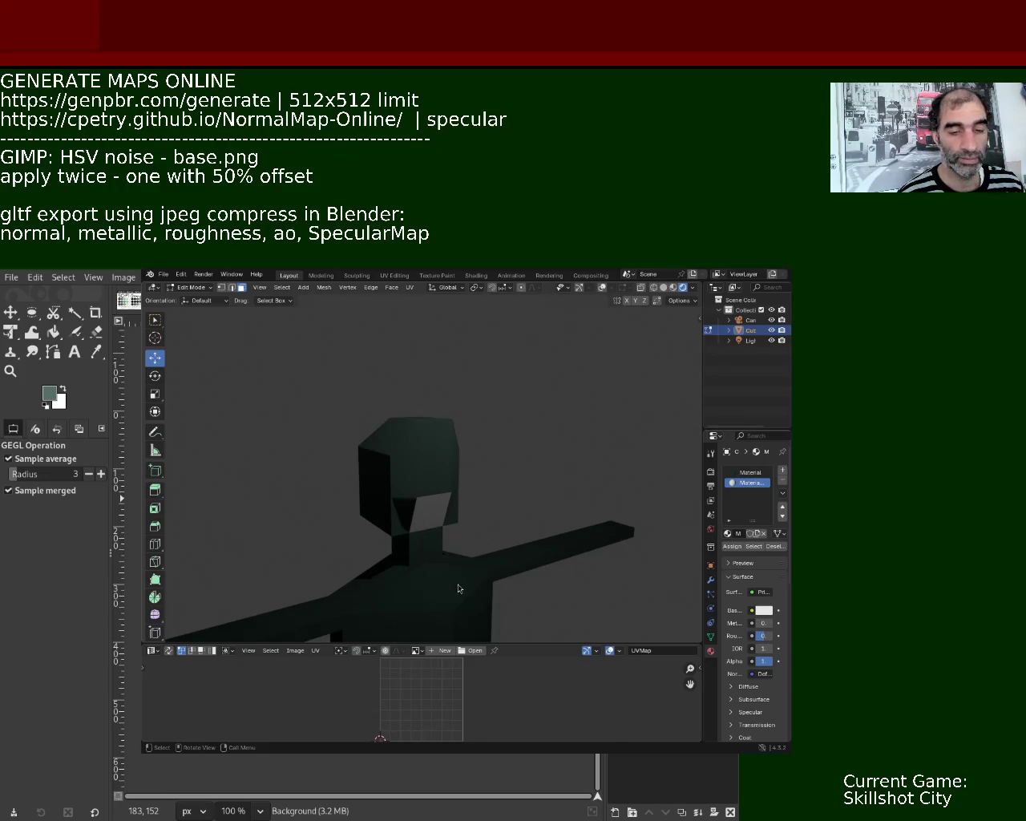
pyautogui.press('super+Right')
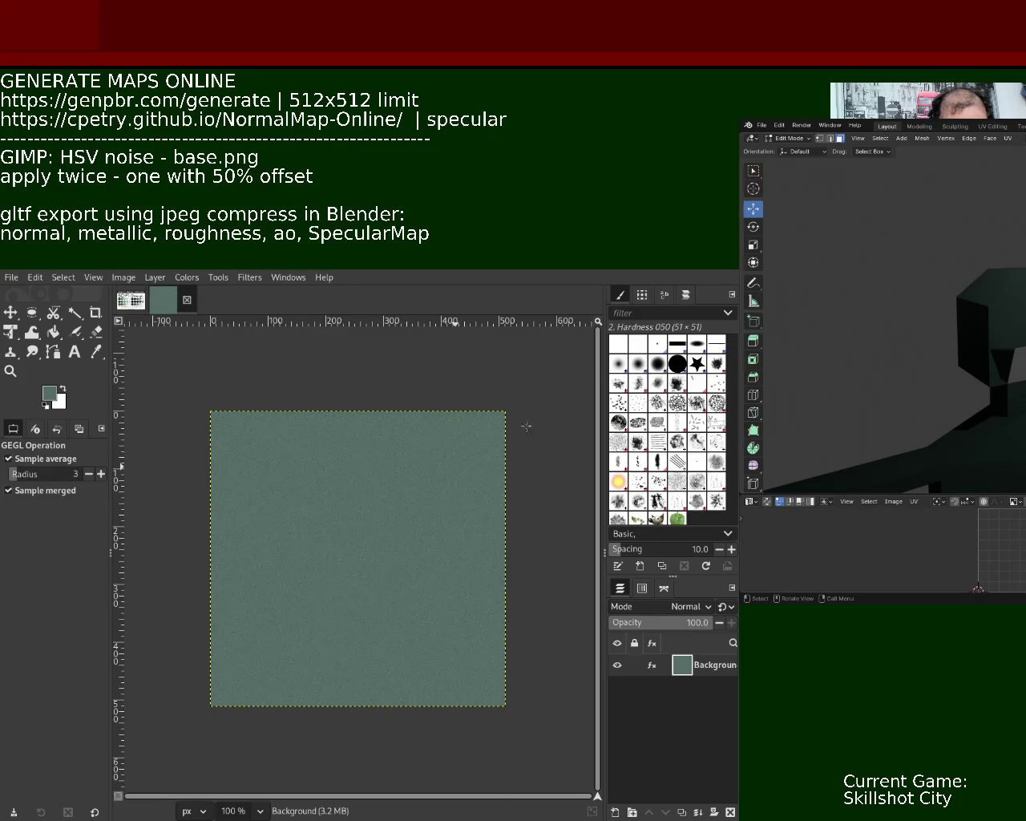
# Close the green noise image, create a new blank 512×512 image, and return to the Sci-Fi Grunge palette.
pyautogui.hotkey('ctrl', 'w')
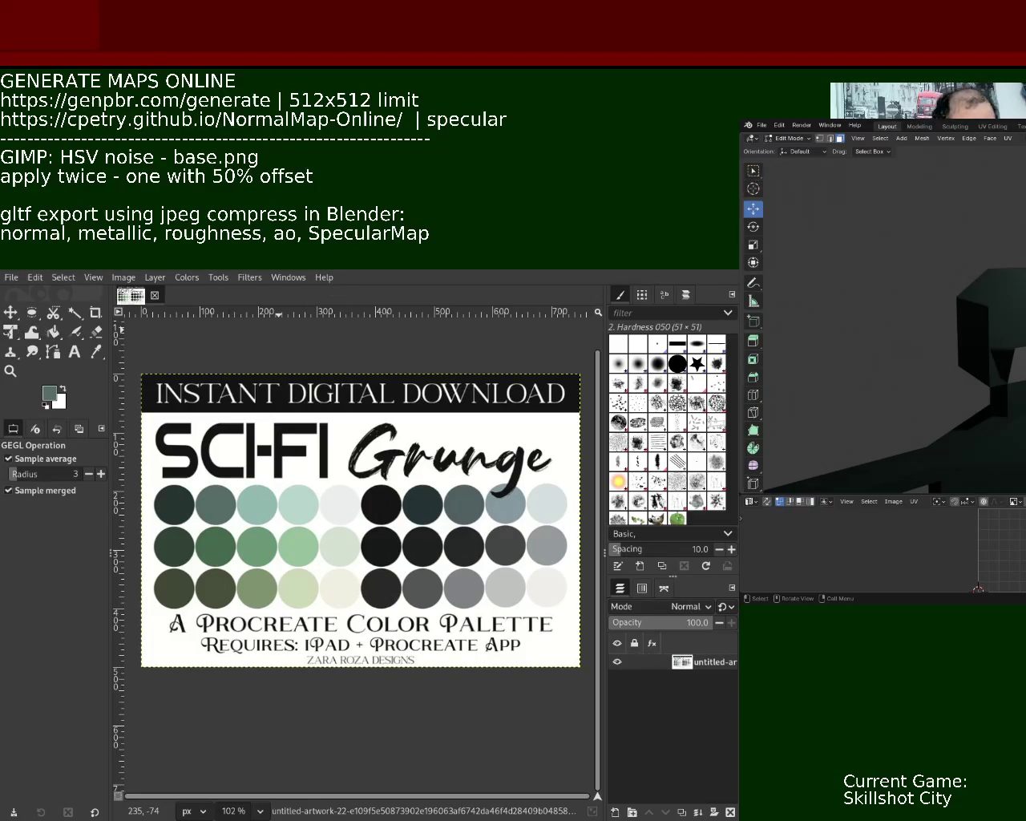
pyautogui.press('Return')
pyautogui.click(130, 299)
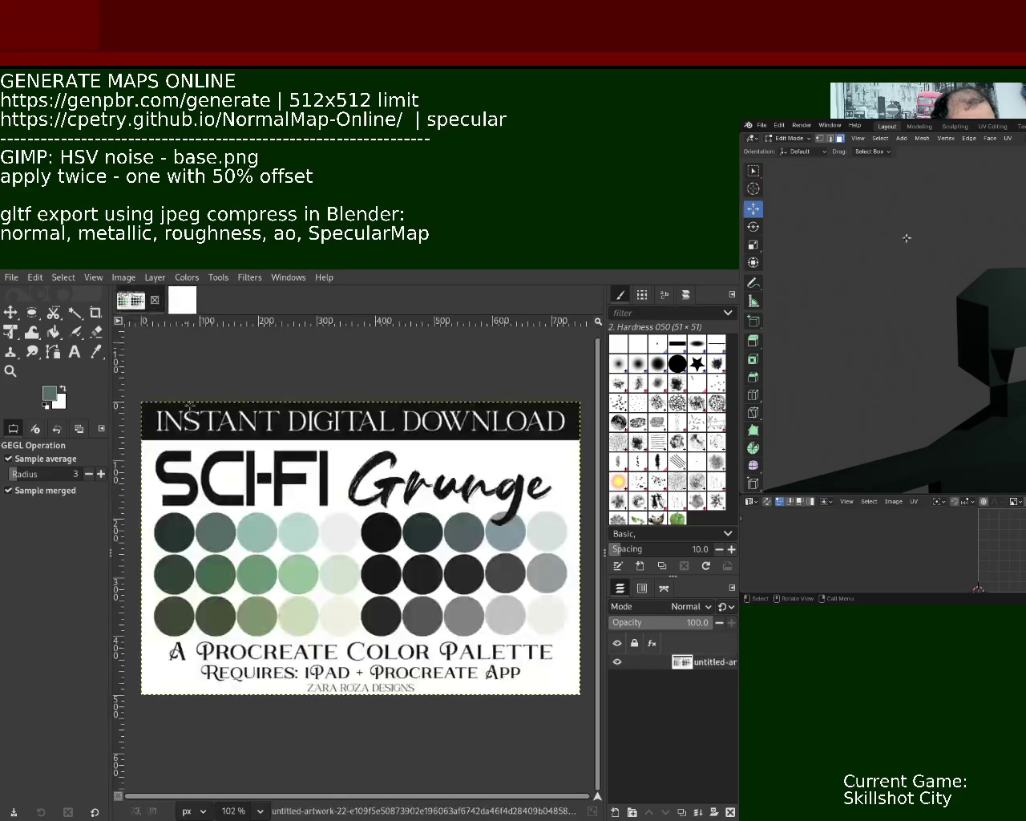
# Sample a pale mint green from the Sci-Fi Grunge palette and bucket-fill the blank canvas with it.
pyautogui.click(95, 352)
pyautogui.click(257, 529)
pyautogui.click(182, 299)
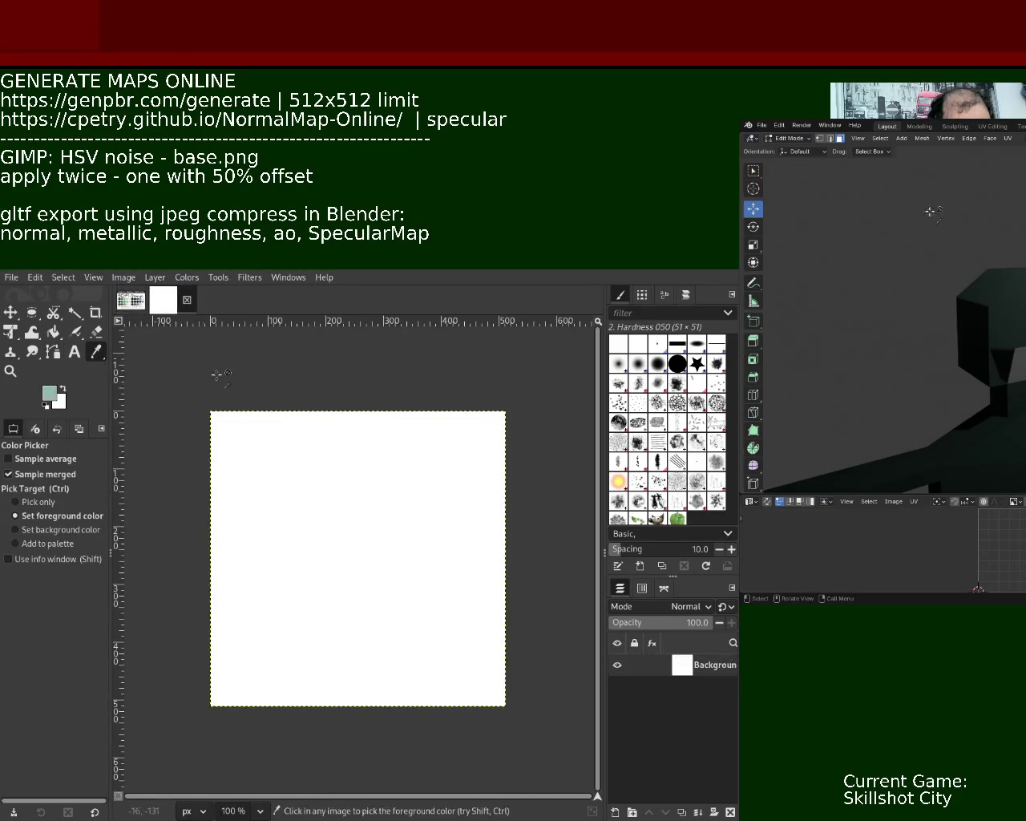
pyautogui.click(53, 331)
pyautogui.click(332, 465)
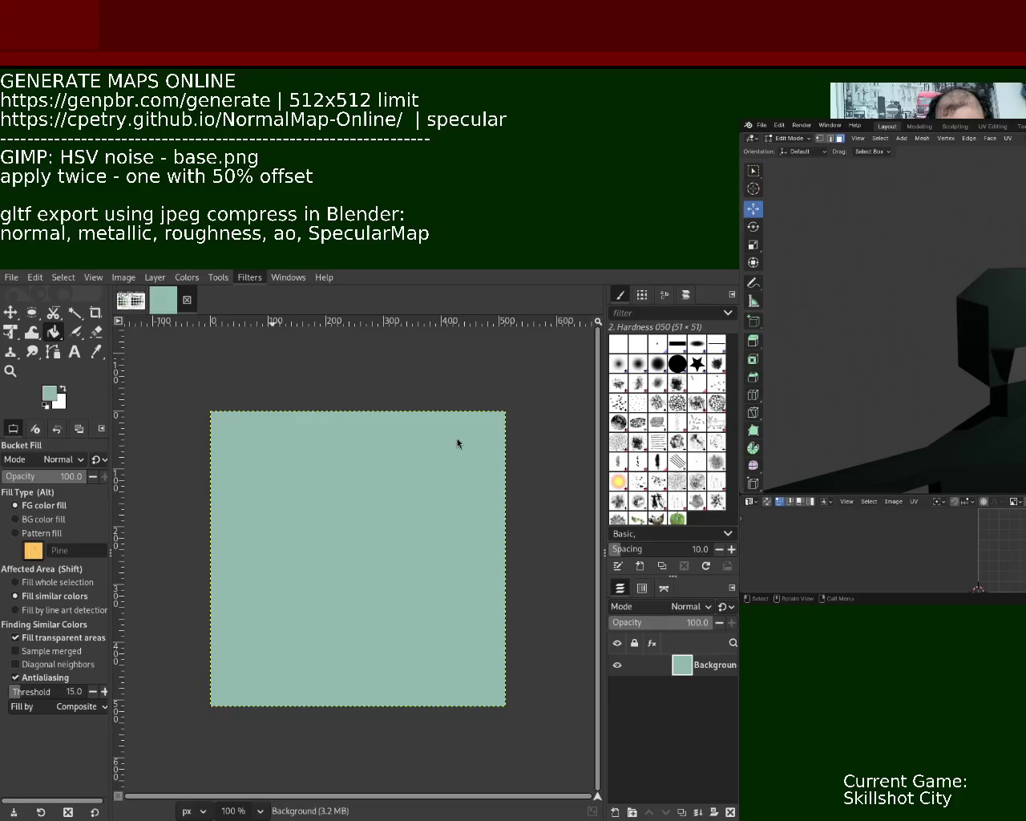
# Apply HSV noise twice with a layer offset between passes, then export the mint texture.
pyautogui.hotkey('ctrl', 'f')
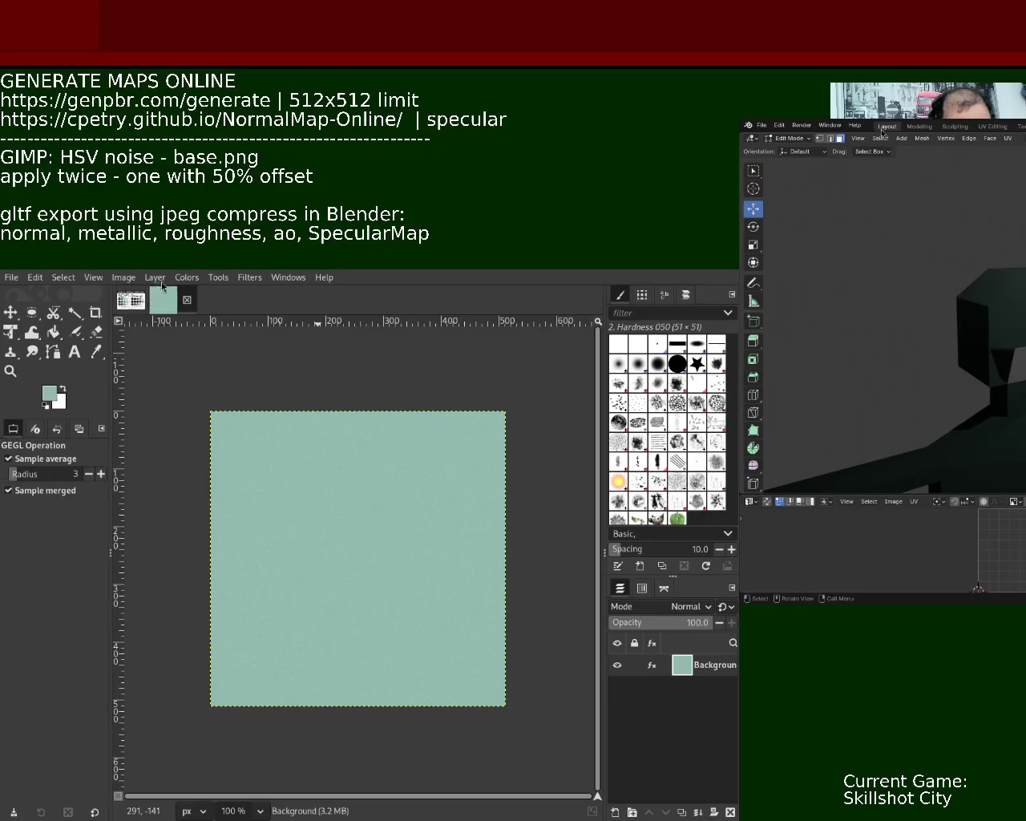
pyautogui.hotkey('ctrl', 'shift', 'o')
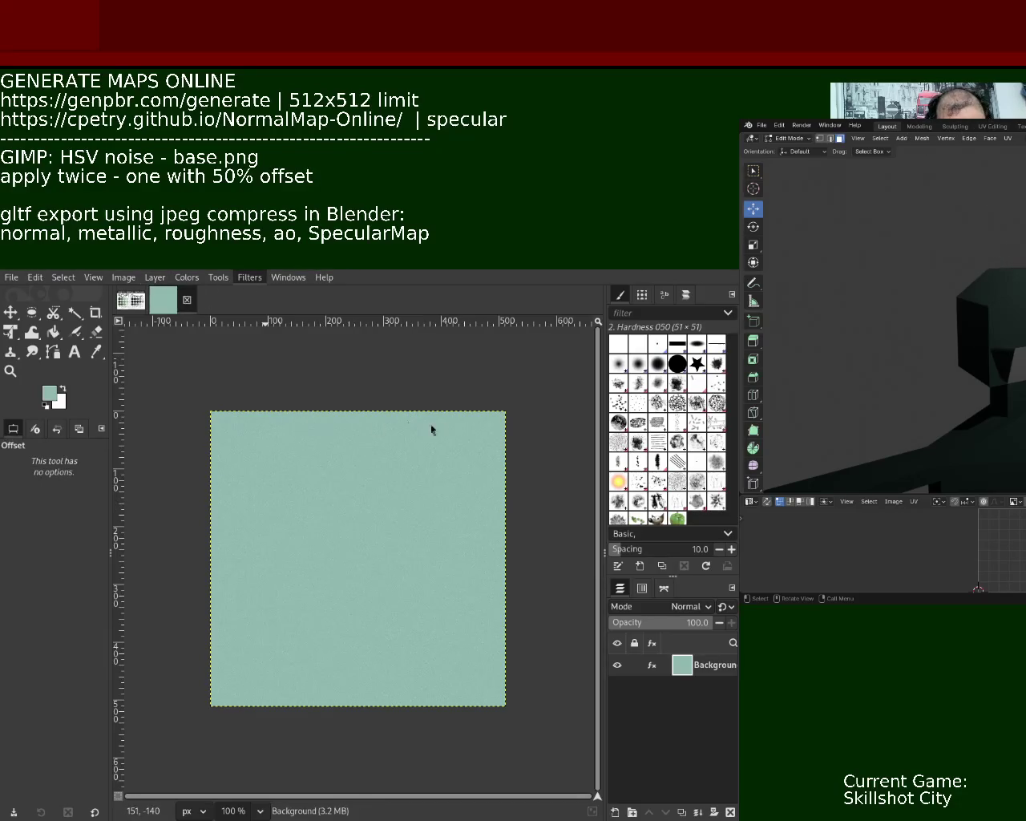
pyautogui.press('Return')
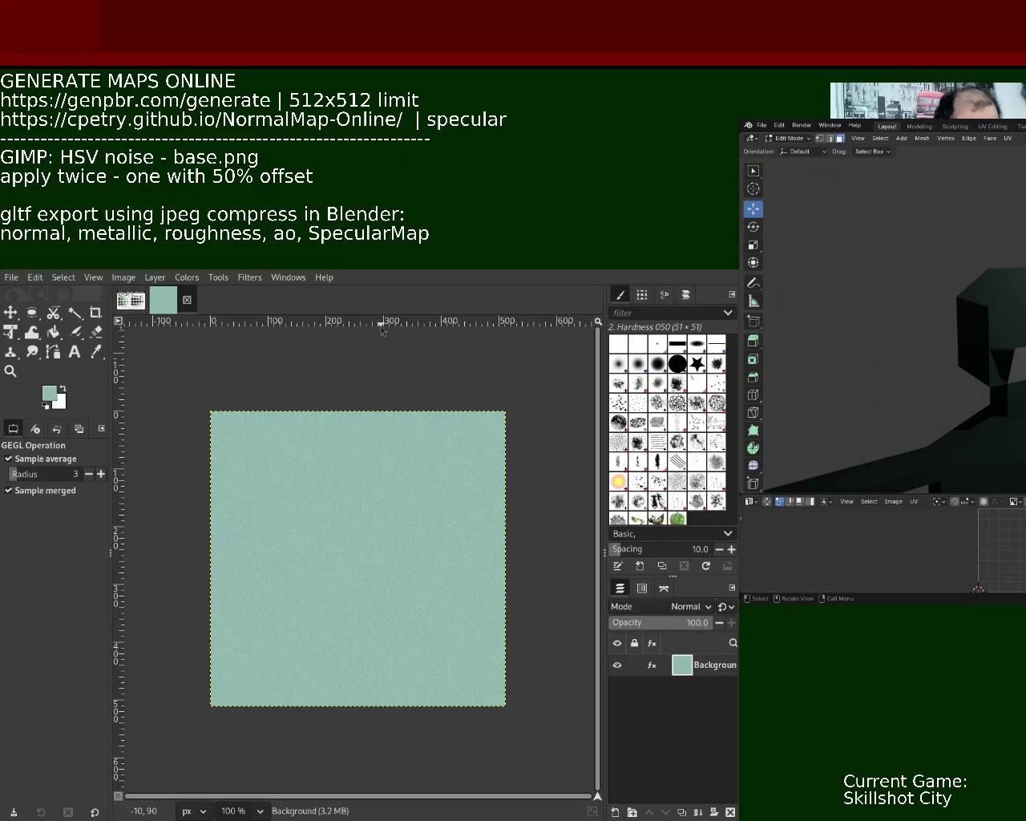
pyautogui.hotkey('ctrl', 'e')
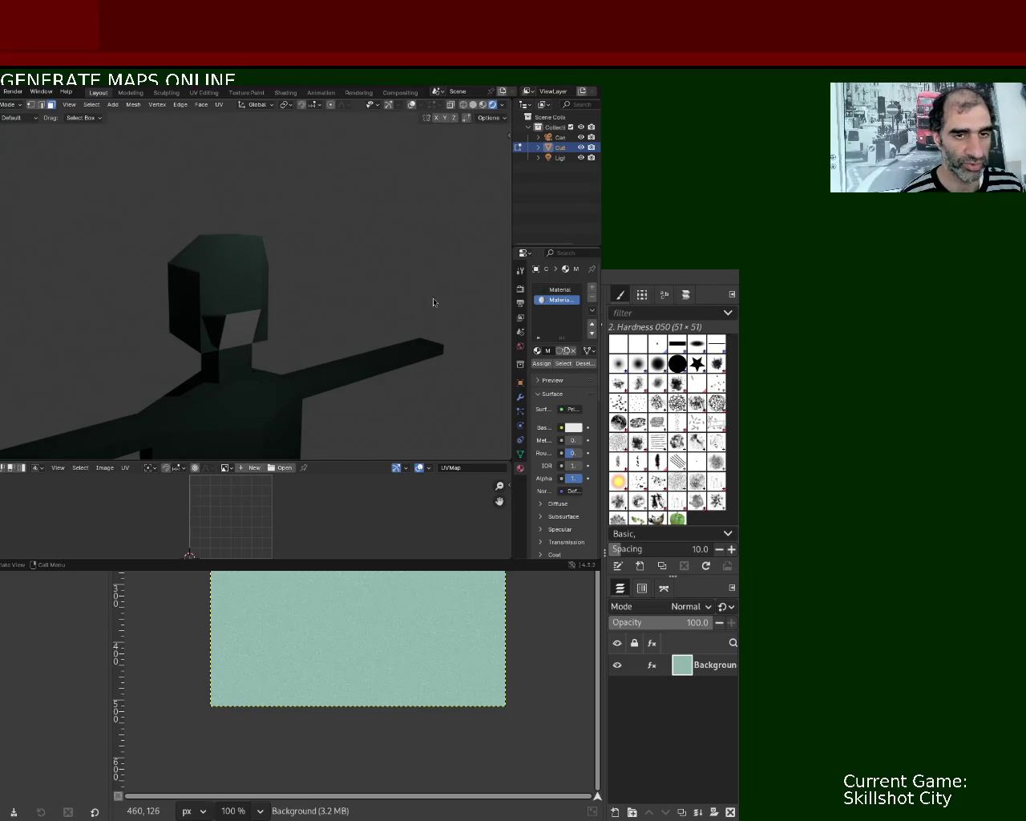
# Move Blender aside and back beside GIMP, then close the finished mint noise image.
pyautogui.press('super+Right')
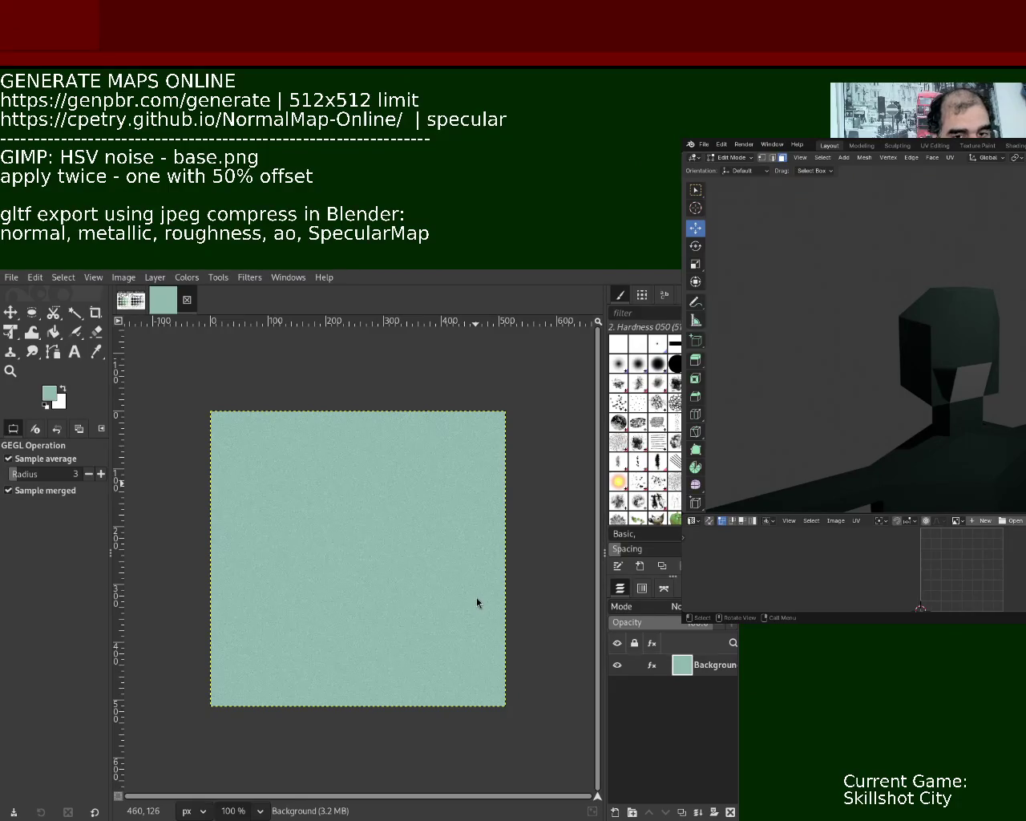
pyautogui.press('super+Left')
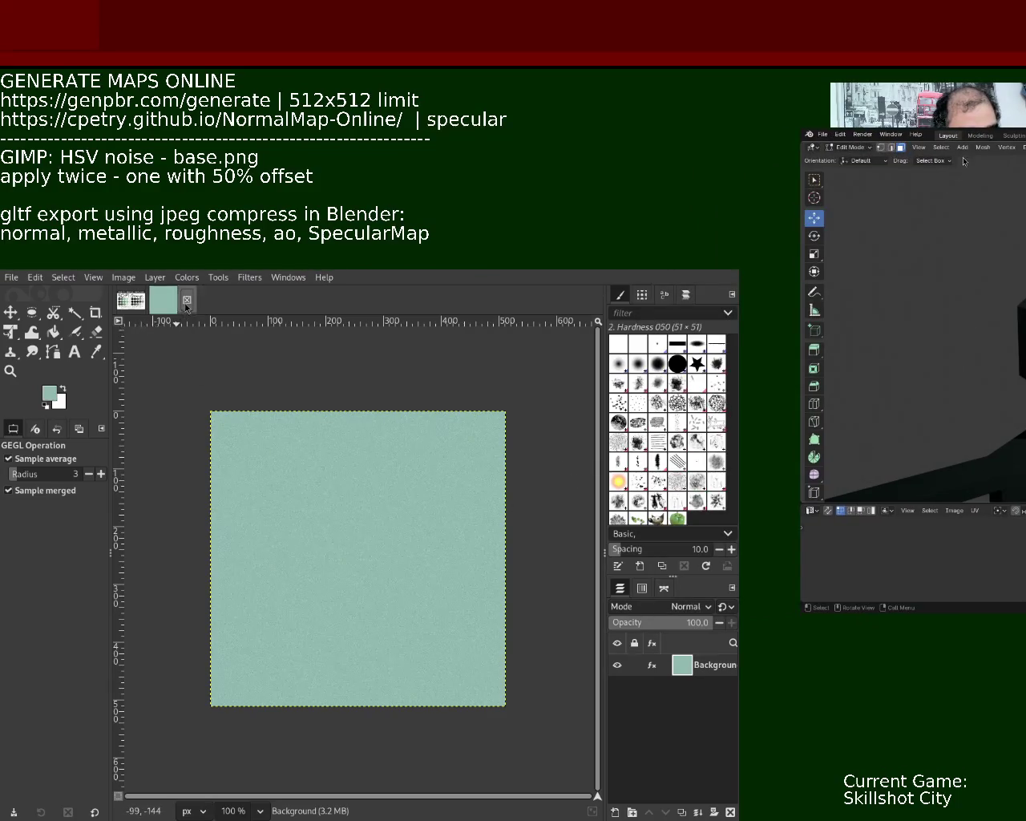
pyautogui.hotkey('ctrl', 'w')
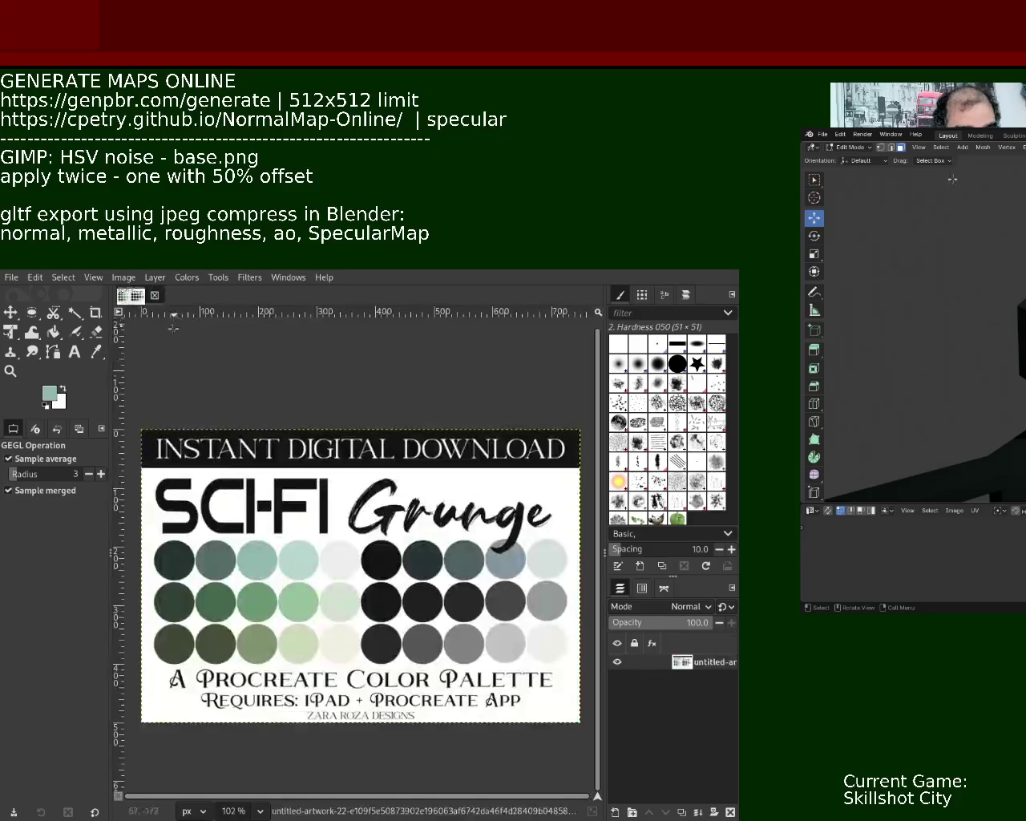
# Pick a pale mint from the palette and create a new blank white square image.
pyautogui.click(95, 351)
pyautogui.click(291, 556)
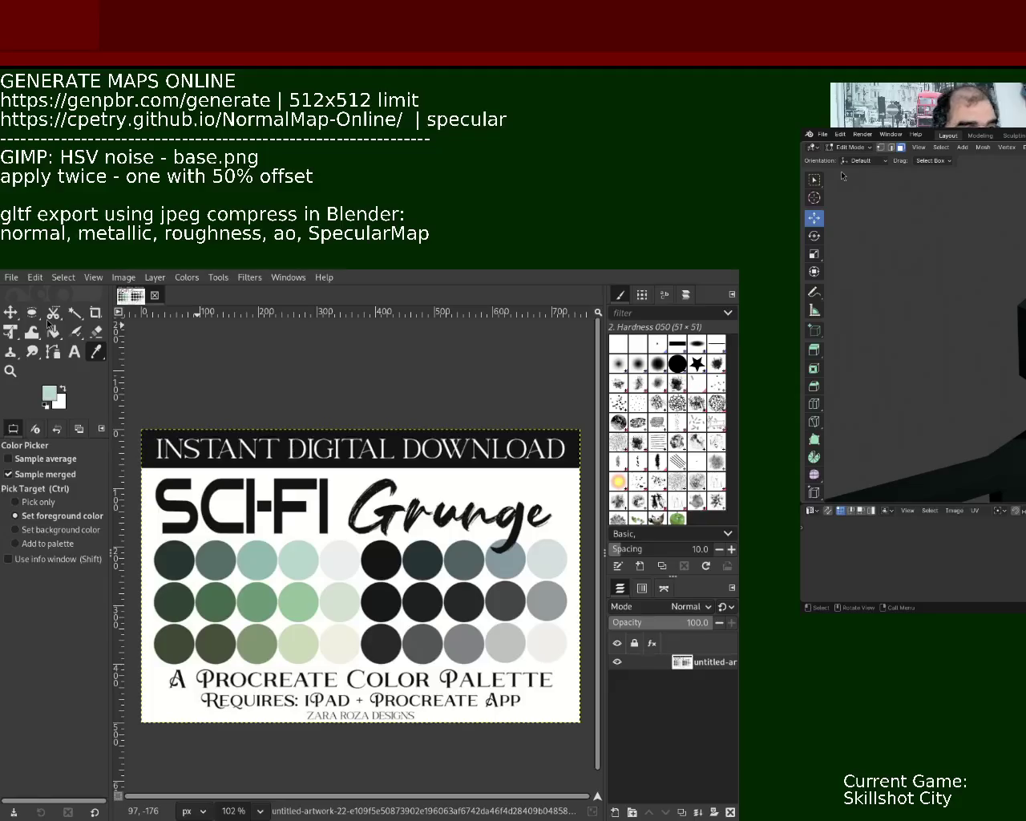
pyautogui.hotkey('ctrl', 'n')
pyautogui.press('Return')
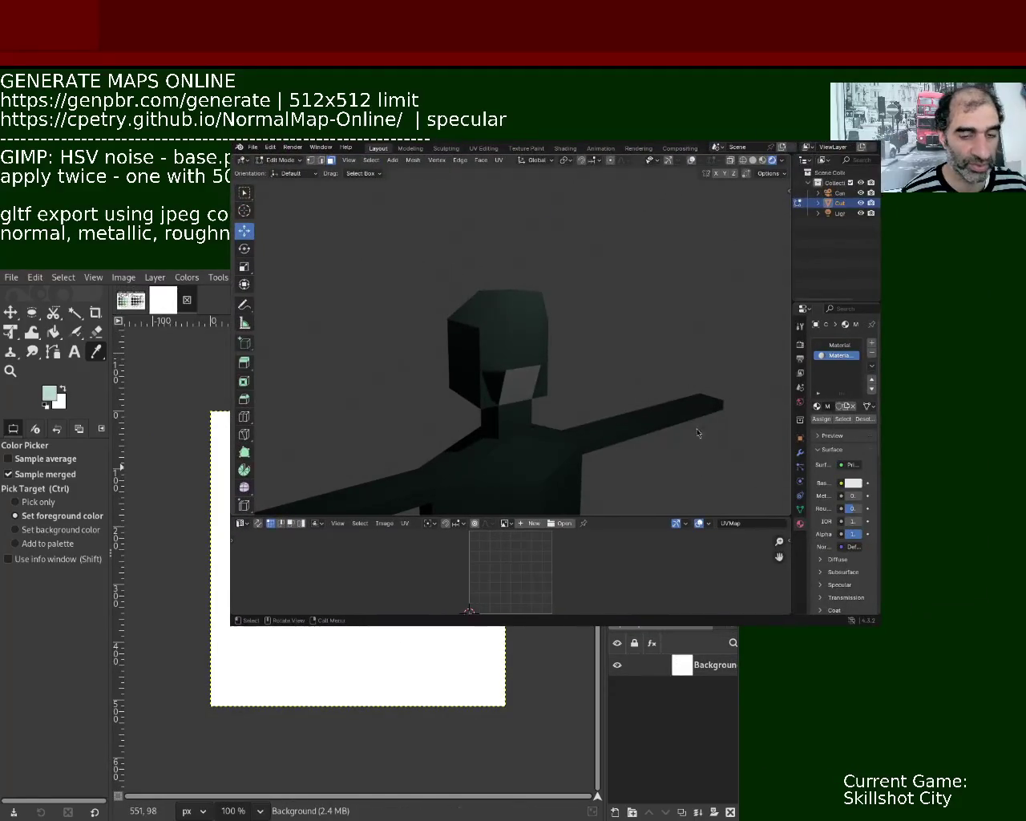
# Select all of the figure's UV faces and scale them down to fit the texture area.
pyautogui.scroll(3, 597, 345)
pyautogui.scroll(5, 529, 293)
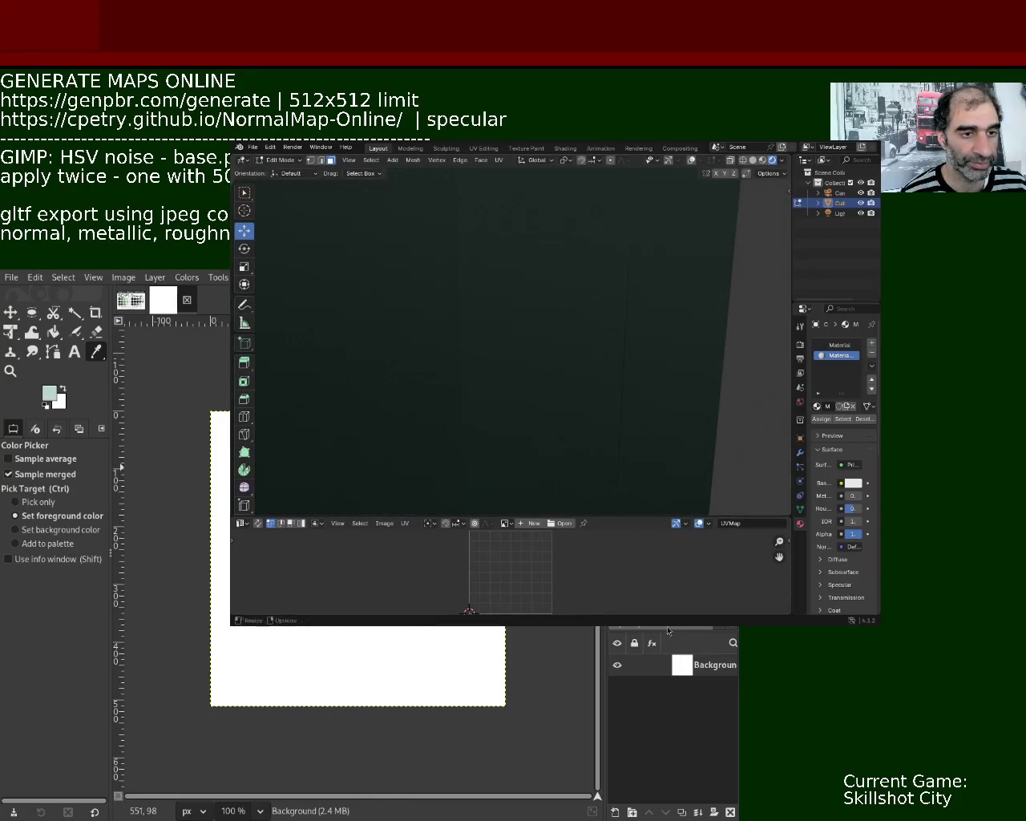
pyautogui.press('a')
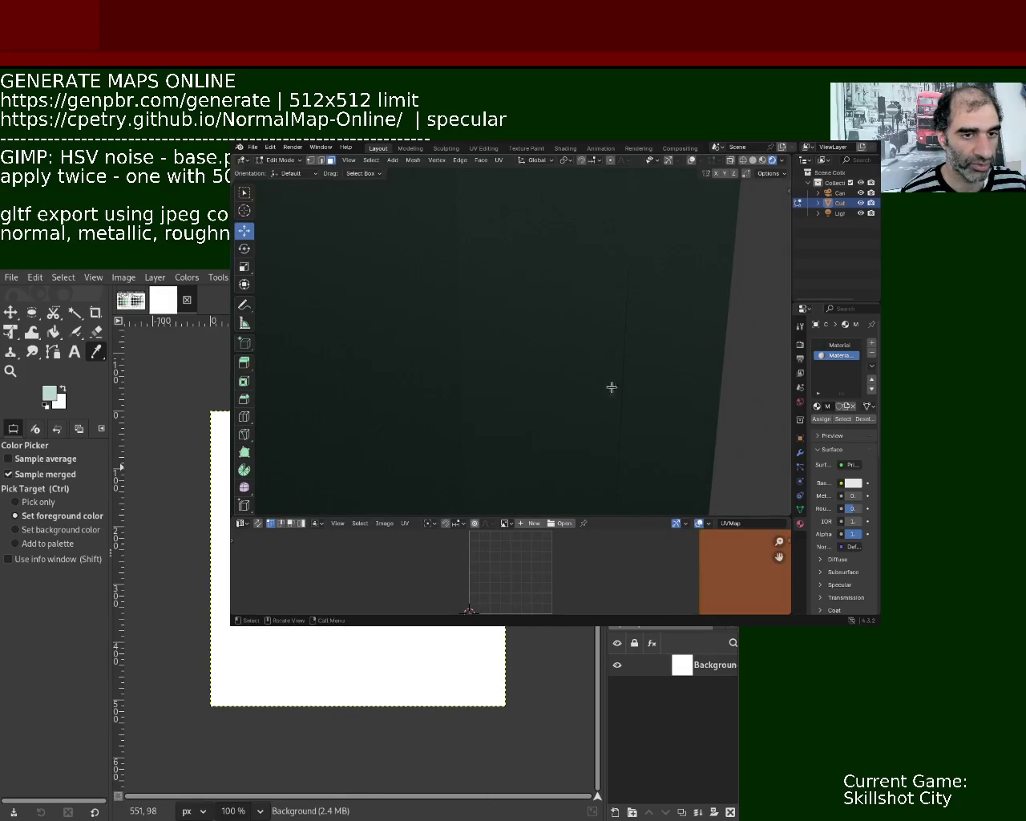
pyautogui.press('s')
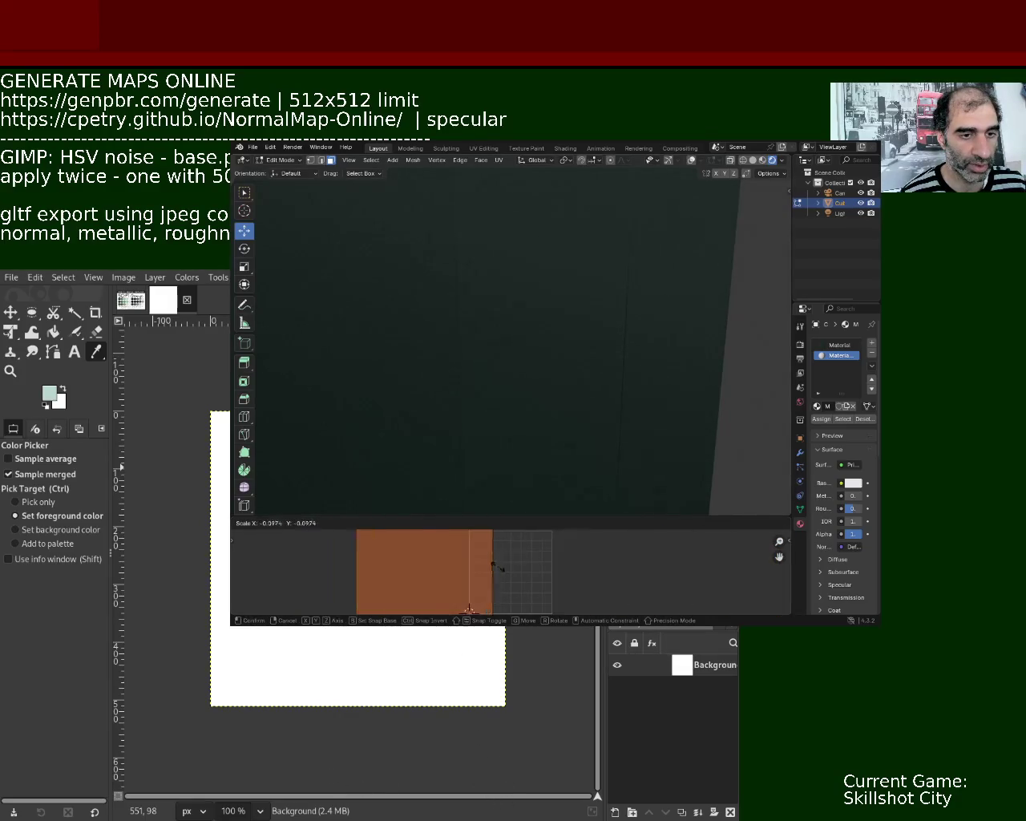
pyautogui.click(521, 574)
# Orbit in close on the figure and switch to material preview to see its noise texture.
pyautogui.moveTo(498, 353)
pyautogui.mouseDown(button='middle')
pyautogui.moveTo(524, 373)
pyautogui.moveTo(516, 388)
pyautogui.moveTo(533, 319)
pyautogui.moveTo(554, 326)
pyautogui.moveTo(551, 353)
pyautogui.moveTo(633, 387)
pyautogui.moveTo(600, 375)
pyautogui.mouseUp(button='middle')
pyautogui.moveTo(544, 357)
pyautogui.mouseDown(button='middle')
pyautogui.moveTo(537, 334)
pyautogui.moveTo(672, 338)
pyautogui.moveTo(753, 203)
pyautogui.mouseUp(button='middle')
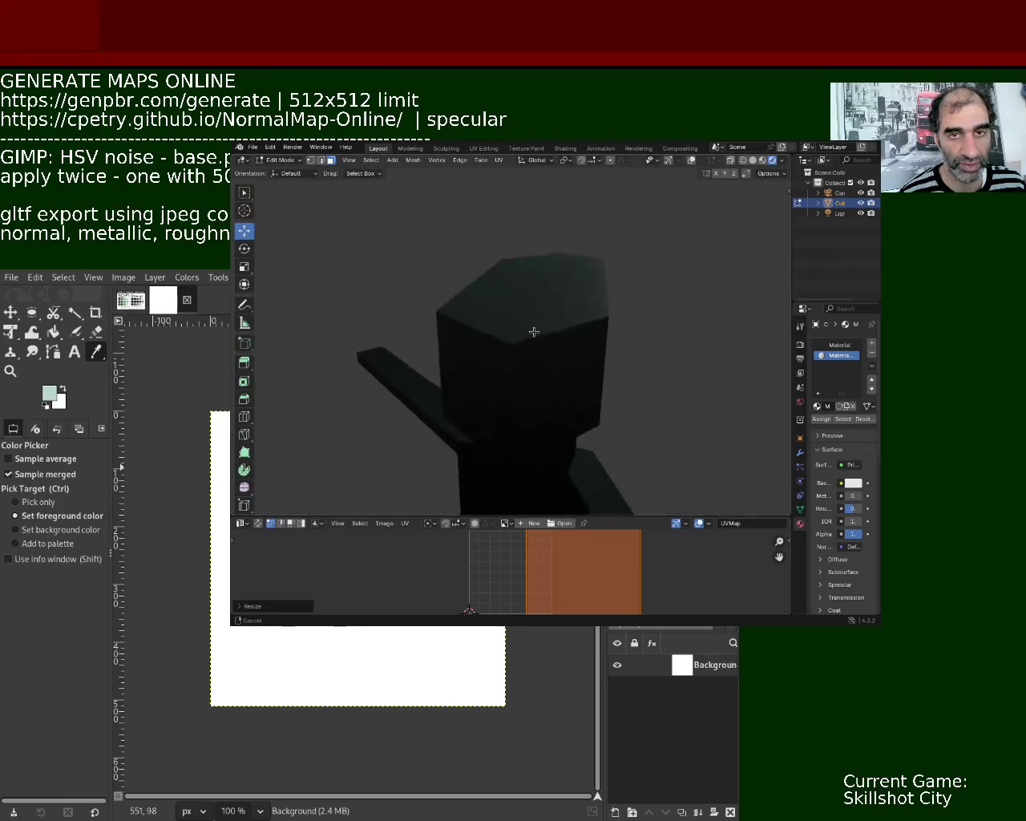
pyautogui.click(761, 163)
pyautogui.moveTo(591, 312)
pyautogui.mouseDown(button='middle')
pyautogui.moveTo(543, 289)
pyautogui.moveTo(550, 329)
pyautogui.moveTo(552, 292)
pyautogui.mouseUp(button='middle')
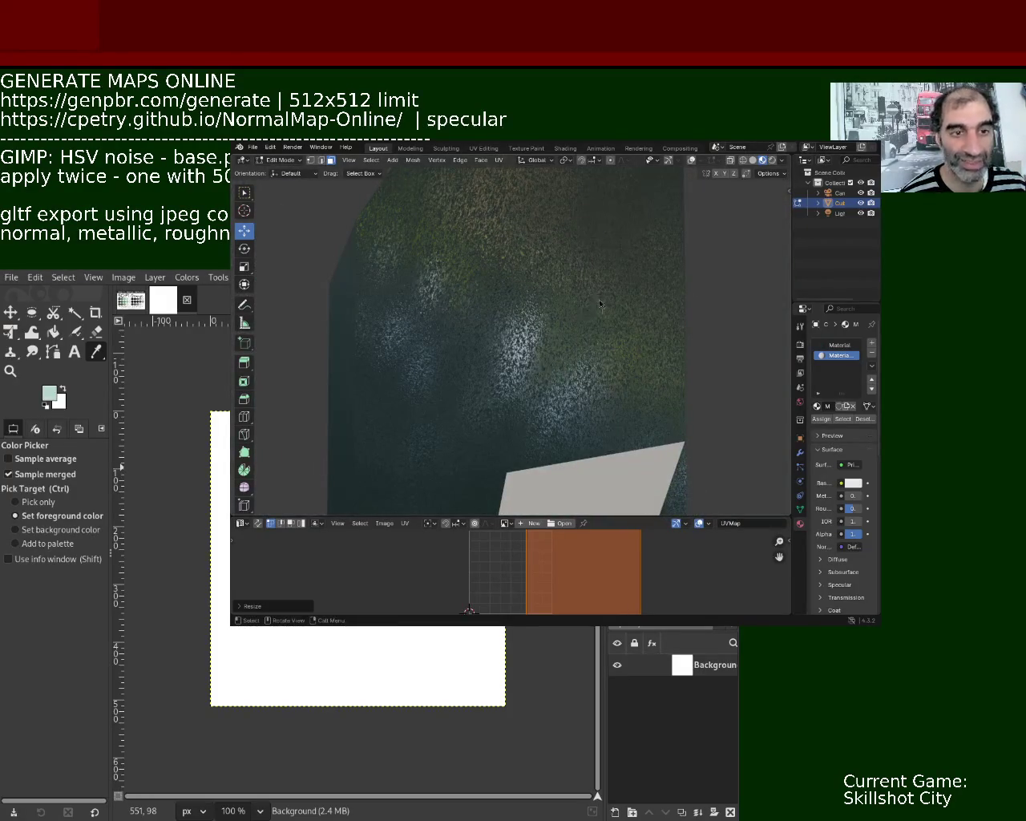
# Orbit and zoom around the noise-textured box to inspect its side faces.
pyautogui.moveTo(586, 328)
pyautogui.mouseDown(button='middle')
pyautogui.moveTo(578, 275)
pyautogui.moveTo(562, 324)
pyautogui.mouseUp(button='middle')
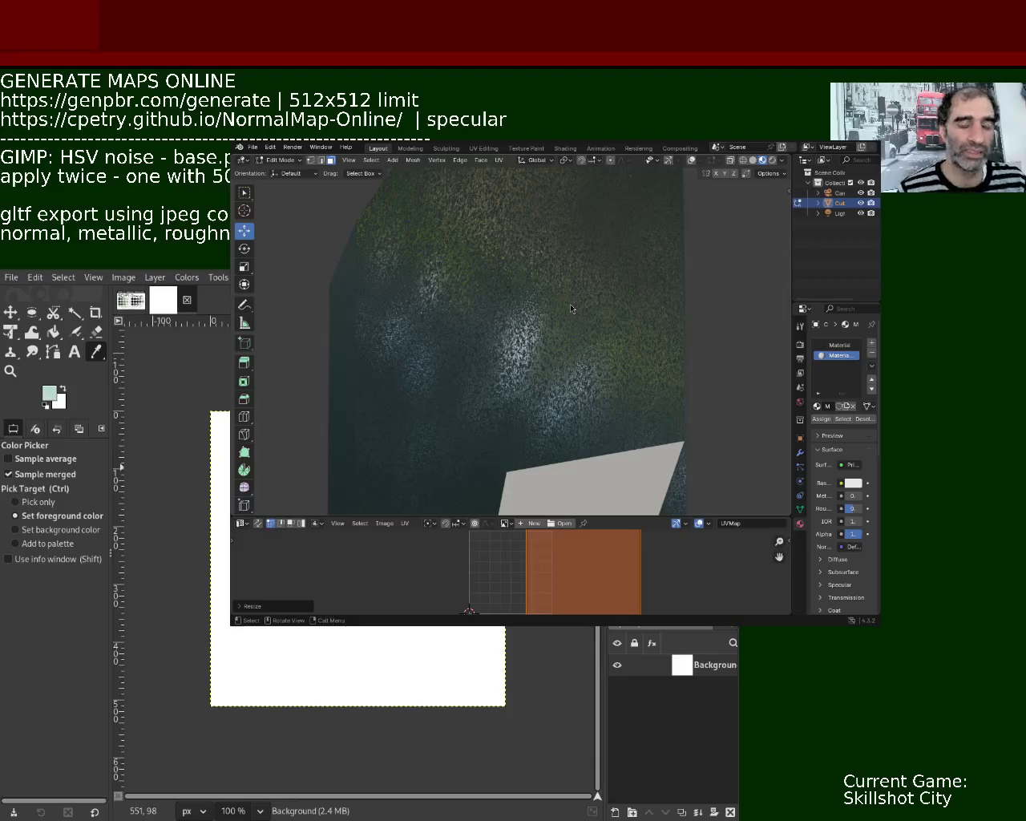
pyautogui.moveTo(607, 312)
pyautogui.mouseDown(button='middle')
pyautogui.moveTo(577, 311)
pyautogui.moveTo(582, 276)
pyautogui.moveTo(510, 286)
pyautogui.moveTo(540, 392)
pyautogui.moveTo(550, 372)
pyautogui.moveTo(510, 296)
pyautogui.mouseUp(button='middle')
pyautogui.scroll(-5, 510, 286)
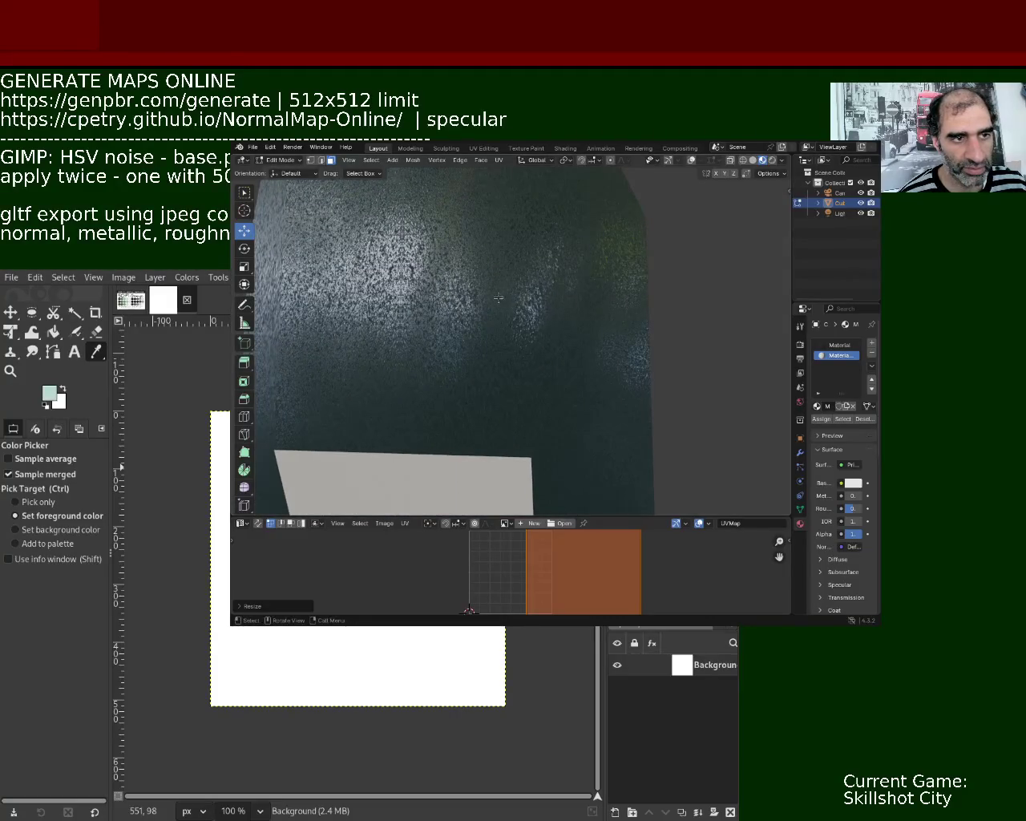
pyautogui.scroll(-2, 499, 298)
pyautogui.scroll(-3, 490, 310)
pyautogui.moveTo(481, 362)
pyautogui.mouseDown(button='middle')
pyautogui.moveTo(453, 350)
pyautogui.moveTo(572, 383)
pyautogui.moveTo(501, 363)
pyautogui.moveTo(521, 349)
pyautogui.moveTo(490, 320)
pyautogui.moveTo(524, 326)
pyautogui.moveTo(488, 305)
pyautogui.moveTo(492, 261)
pyautogui.mouseUp(button='middle')
pyautogui.scroll(3, 529, 341)
pyautogui.scroll(-3, 548, 331)
pyautogui.scroll(3, 488, 305)
pyautogui.moveTo(474, 312)
pyautogui.mouseDown(button='middle')
pyautogui.moveTo(473, 360)
pyautogui.moveTo(460, 339)
pyautogui.moveTo(464, 312)
pyautogui.mouseUp(button='middle')
pyautogui.scroll(2, 457, 313)
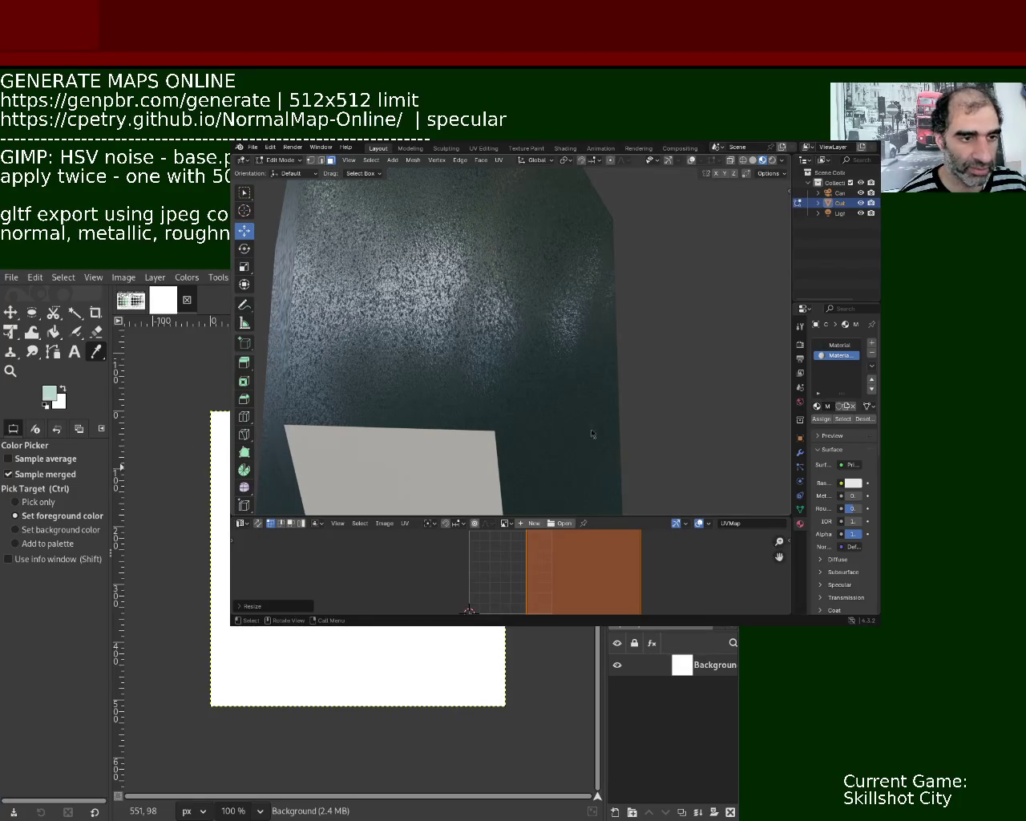
pyautogui.moveTo(690, 418)
pyautogui.mouseDown(button='middle')
pyautogui.moveTo(432, 328)
pyautogui.moveTo(438, 308)
pyautogui.moveTo(442, 328)
pyautogui.moveTo(598, 404)
pyautogui.mouseUp(button='middle')
pyautogui.scroll(4, 580, 346)
pyautogui.moveTo(578, 345); pyautogui.dragTo(489, 313, button='middle')
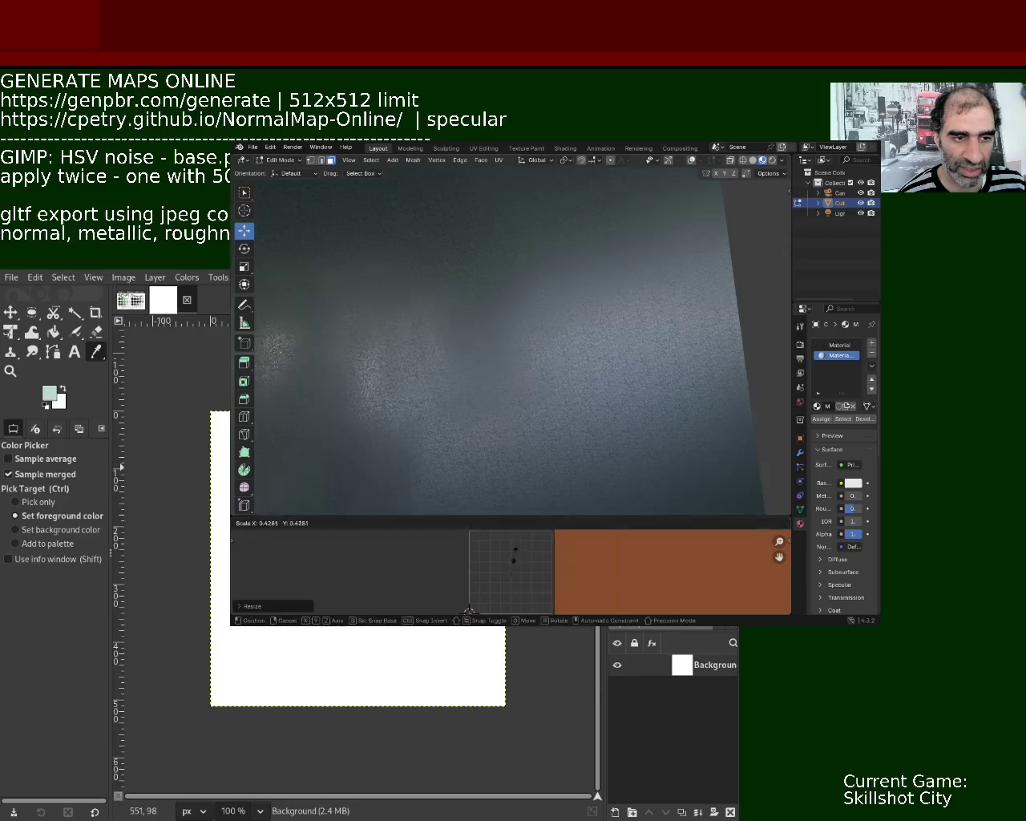
# Confirm the UV rescale and orbit out to view the noise texture across the whole box.
pyautogui.press('Return')
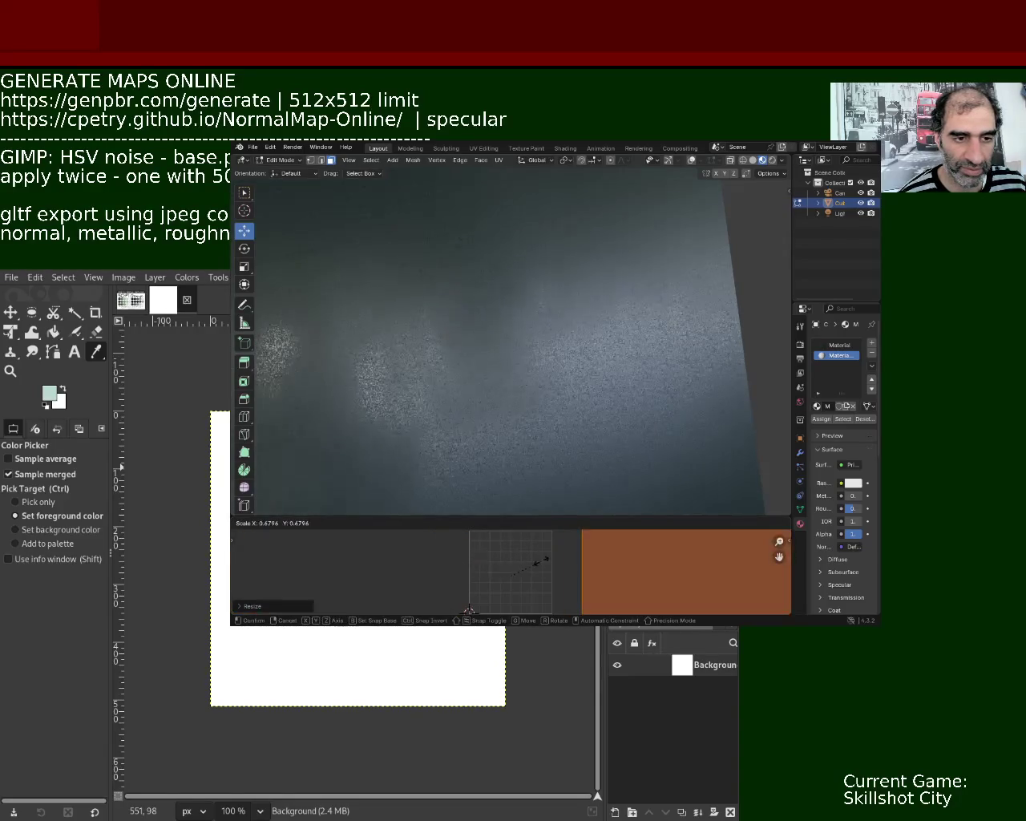
pyautogui.moveTo(495, 408)
pyautogui.mouseDown(button='middle')
pyautogui.moveTo(486, 390)
pyautogui.moveTo(400, 414)
pyautogui.mouseUp(button='middle')
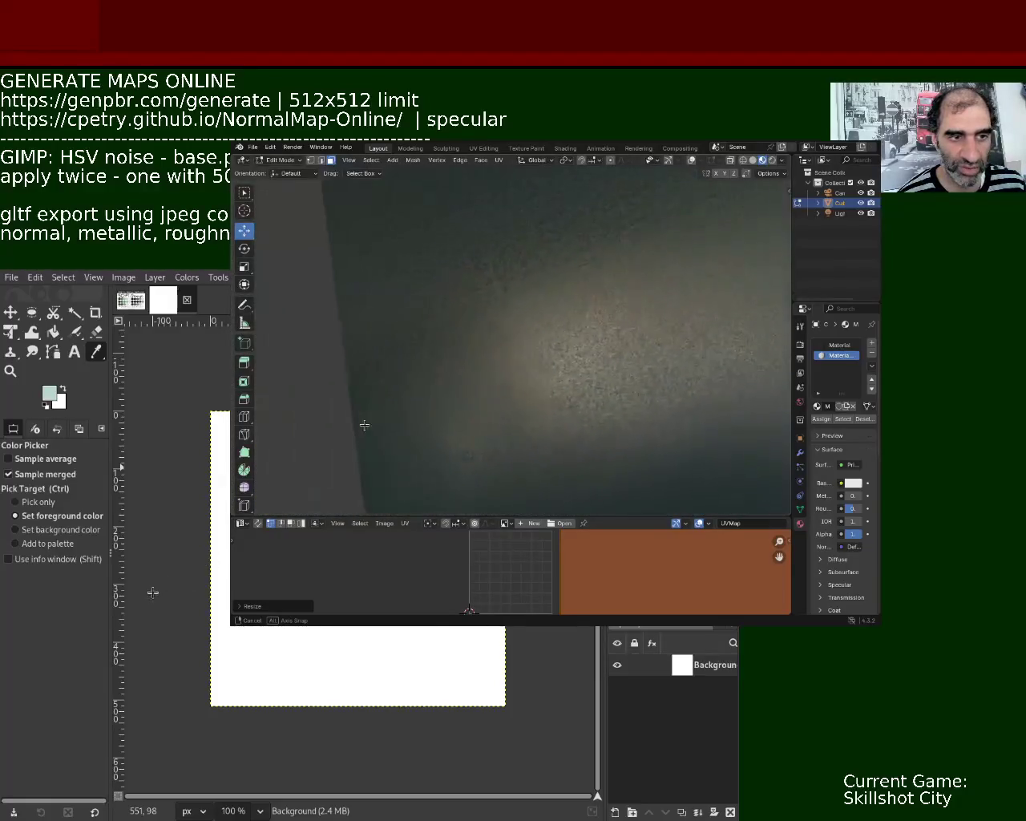
pyautogui.moveTo(400, 414)
pyautogui.mouseDown(button='middle')
pyautogui.moveTo(480, 340)
pyautogui.moveTo(506, 379)
pyautogui.moveTo(549, 301)
pyautogui.moveTo(583, 382)
pyautogui.moveTo(535, 369)
pyautogui.moveTo(550, 392)
pyautogui.moveTo(672, 393)
pyautogui.moveTo(682, 374)
pyautogui.moveTo(701, 385)
pyautogui.moveTo(607, 373)
pyautogui.moveTo(591, 323)
pyautogui.moveTo(605, 373)
pyautogui.mouseUp(button='middle')
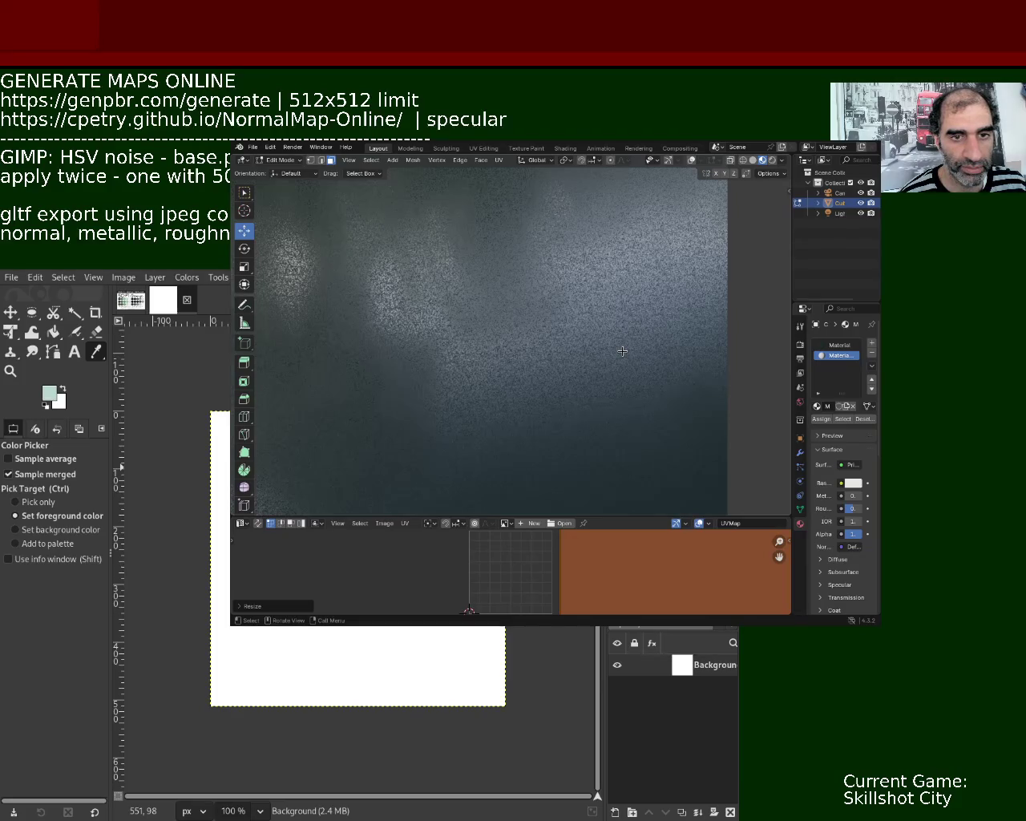
pyautogui.moveTo(623, 347)
pyautogui.mouseDown(button='middle')
pyautogui.moveTo(633, 357)
pyautogui.moveTo(598, 380)
pyautogui.moveTo(585, 326)
pyautogui.moveTo(602, 340)
pyautogui.moveTo(556, 331)
pyautogui.moveTo(546, 362)
pyautogui.moveTo(557, 415)
pyautogui.moveTo(468, 284)
pyautogui.moveTo(524, 268)
pyautogui.moveTo(506, 287)
pyautogui.moveTo(514, 270)
pyautogui.moveTo(541, 279)
pyautogui.moveTo(530, 277)
pyautogui.moveTo(791, 182)
pyautogui.moveTo(442, 360)
pyautogui.moveTo(454, 314)
pyautogui.moveTo(427, 275)
pyautogui.moveTo(371, 298)
pyautogui.moveTo(364, 328)
pyautogui.moveTo(348, 332)
pyautogui.moveTo(374, 325)
pyautogui.moveTo(389, 348)
pyautogui.moveTo(378, 316)
pyautogui.moveTo(353, 315)
pyautogui.moveTo(385, 321)
pyautogui.moveTo(428, 362)
pyautogui.moveTo(436, 332)
pyautogui.moveTo(470, 332)
pyautogui.moveTo(470, 312)
pyautogui.moveTo(456, 335)
pyautogui.moveTo(469, 328)
pyautogui.moveTo(459, 321)
pyautogui.moveTo(497, 312)
pyautogui.moveTo(476, 337)
pyautogui.moveTo(486, 319)
pyautogui.moveTo(466, 320)
pyautogui.moveTo(483, 344)
pyautogui.moveTo(461, 328)
pyautogui.moveTo(472, 313)
pyautogui.moveTo(500, 323)
pyautogui.moveTo(477, 318)
pyautogui.moveTo(472, 275)
pyautogui.moveTo(522, 355)
pyautogui.moveTo(606, 353)
pyautogui.moveTo(633, 399)
pyautogui.moveTo(667, 385)
pyautogui.moveTo(674, 404)
pyautogui.moveTo(648, 410)
pyautogui.moveTo(545, 335)
pyautogui.moveTo(465, 344)
pyautogui.moveTo(465, 256)
pyautogui.moveTo(475, 322)
pyautogui.moveTo(393, 289)
pyautogui.moveTo(512, 318)
pyautogui.moveTo(564, 300)
pyautogui.moveTo(561, 350)
pyautogui.moveTo(542, 348)
pyautogui.mouseUp(button='middle')
pyautogui.scroll(-4, 525, 269)
pyautogui.scroll(5, 523, 276)
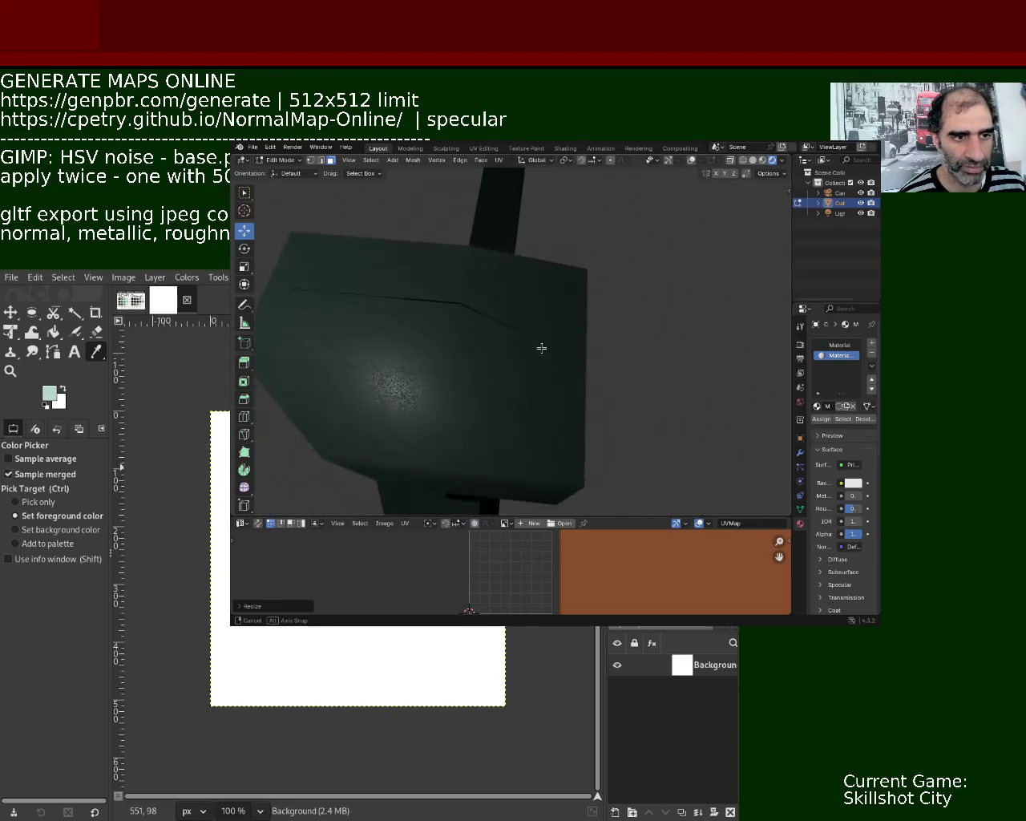
pyautogui.moveTo(411, 386)
pyautogui.keyDown('ctrl'); pyautogui.mouseDown(button='middle')
pyautogui.moveTo(412, 328)
pyautogui.moveTo(435, 378)
pyautogui.mouseUp(button='middle'); pyautogui.keyUp('ctrl')
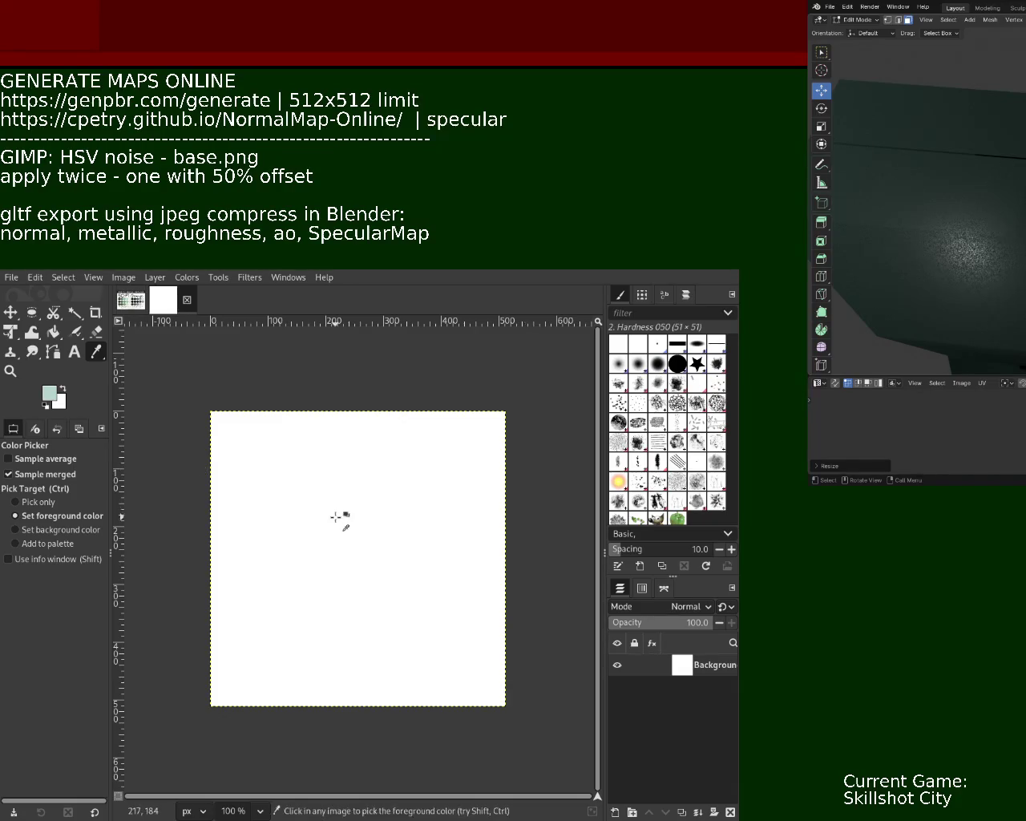
# Bucket-fill the blank square canvas with light teal.
pyautogui.click(131, 300)
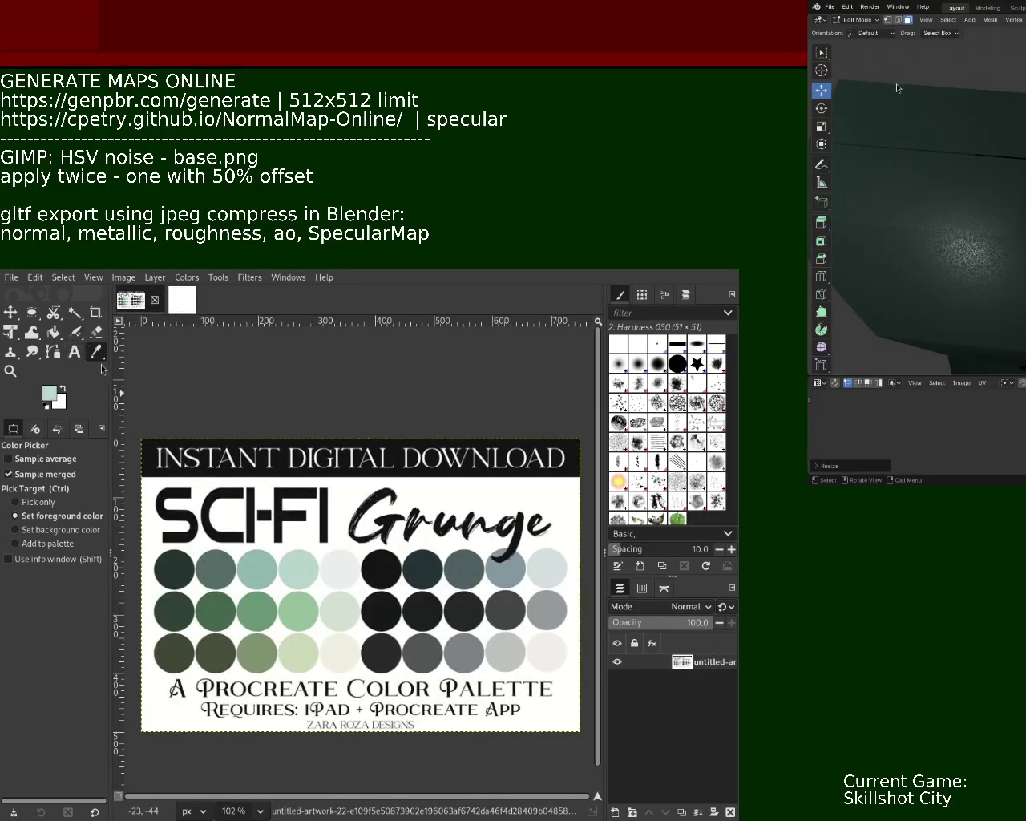
pyautogui.click(161, 308)
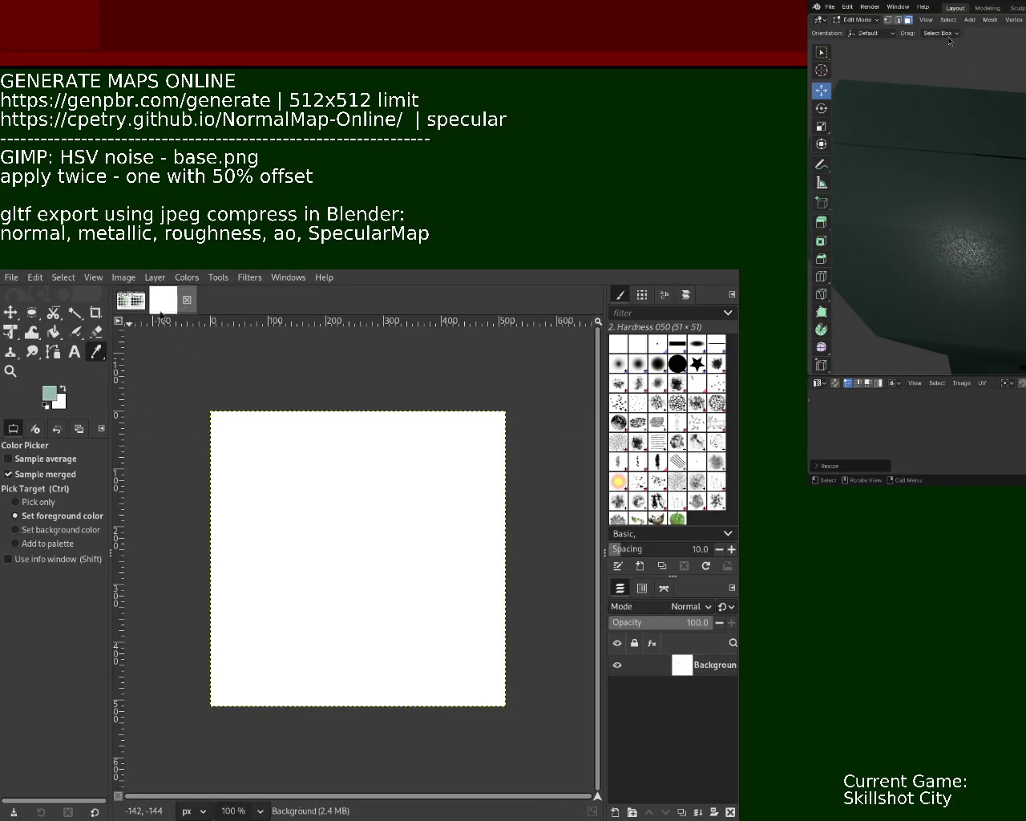
pyautogui.click(53, 332)
pyautogui.click(353, 553)
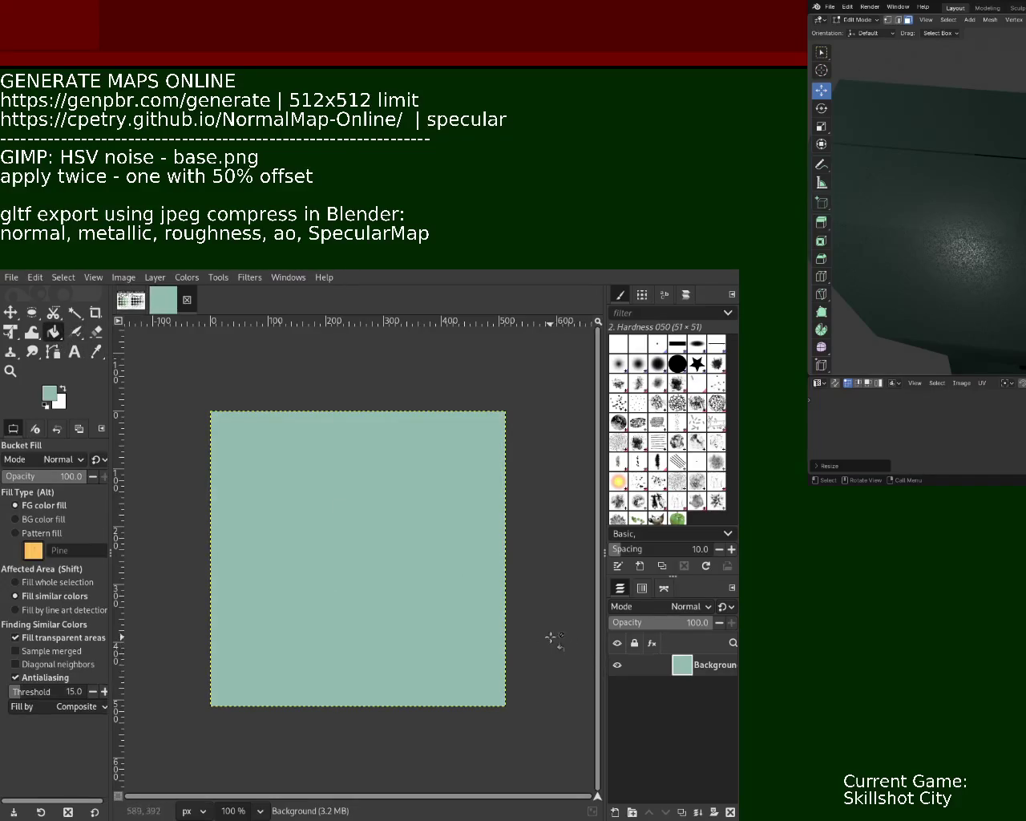
# Sample a lighter grey-green from the palette, refill the canvas, and apply HSV noise.
pyautogui.click(134, 304)
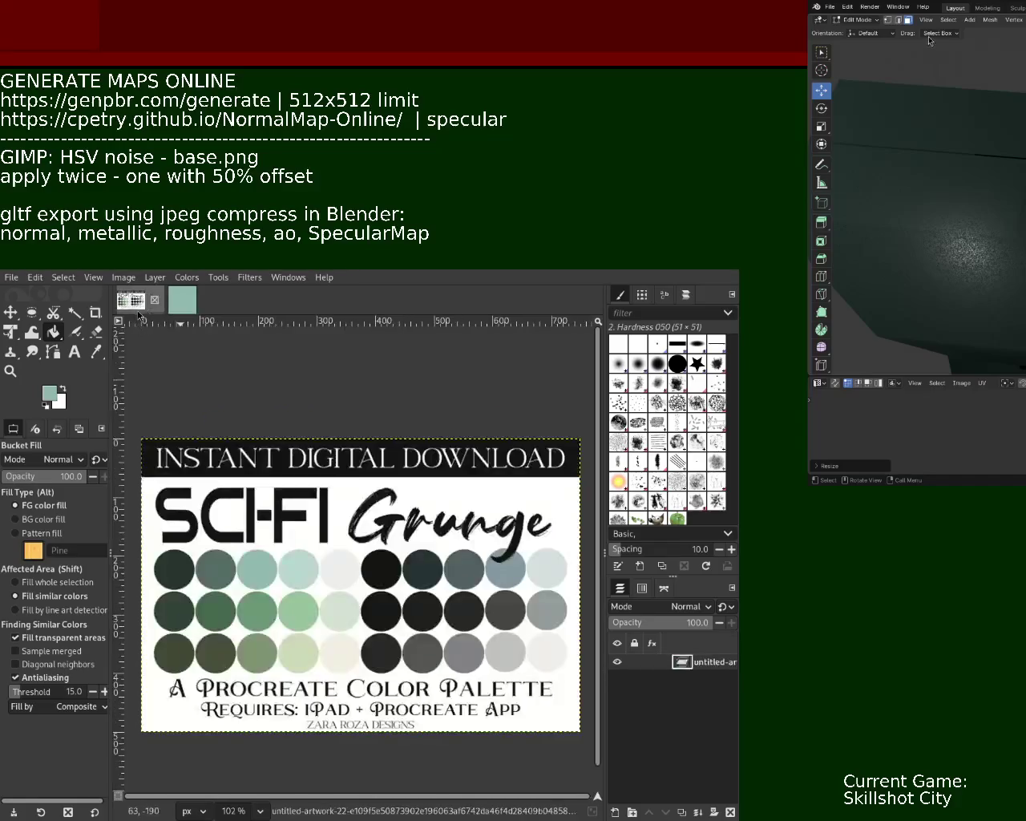
pyautogui.click(97, 355)
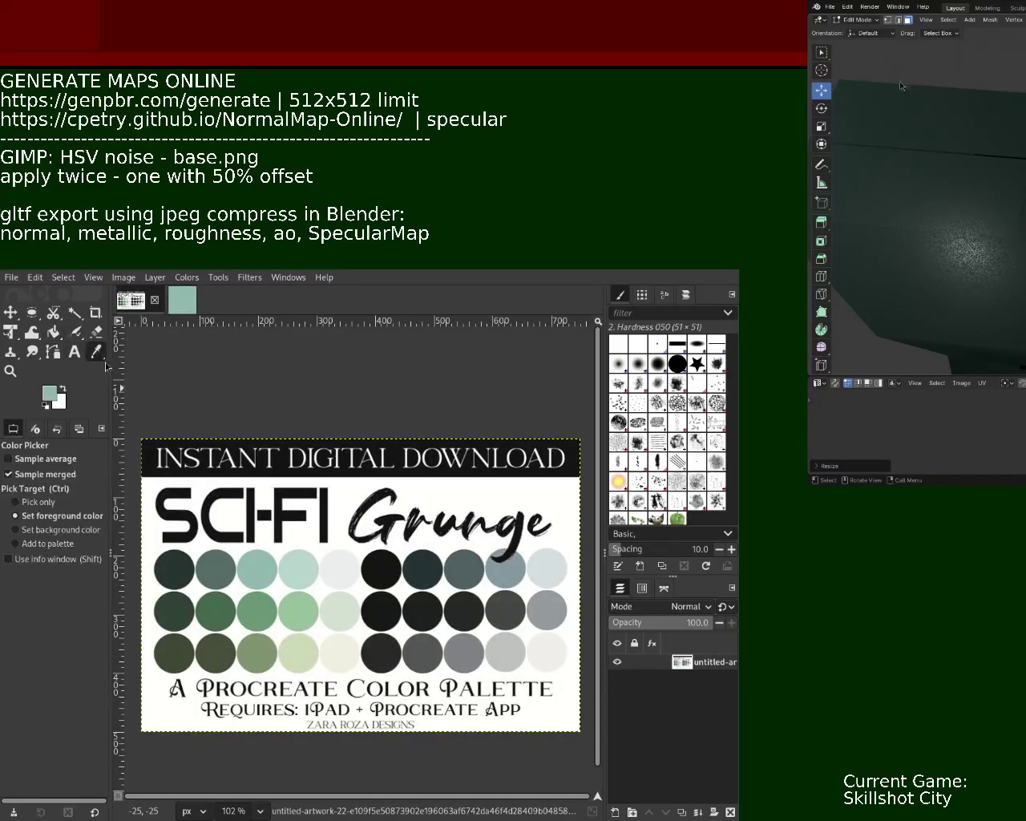
pyautogui.click(182, 300)
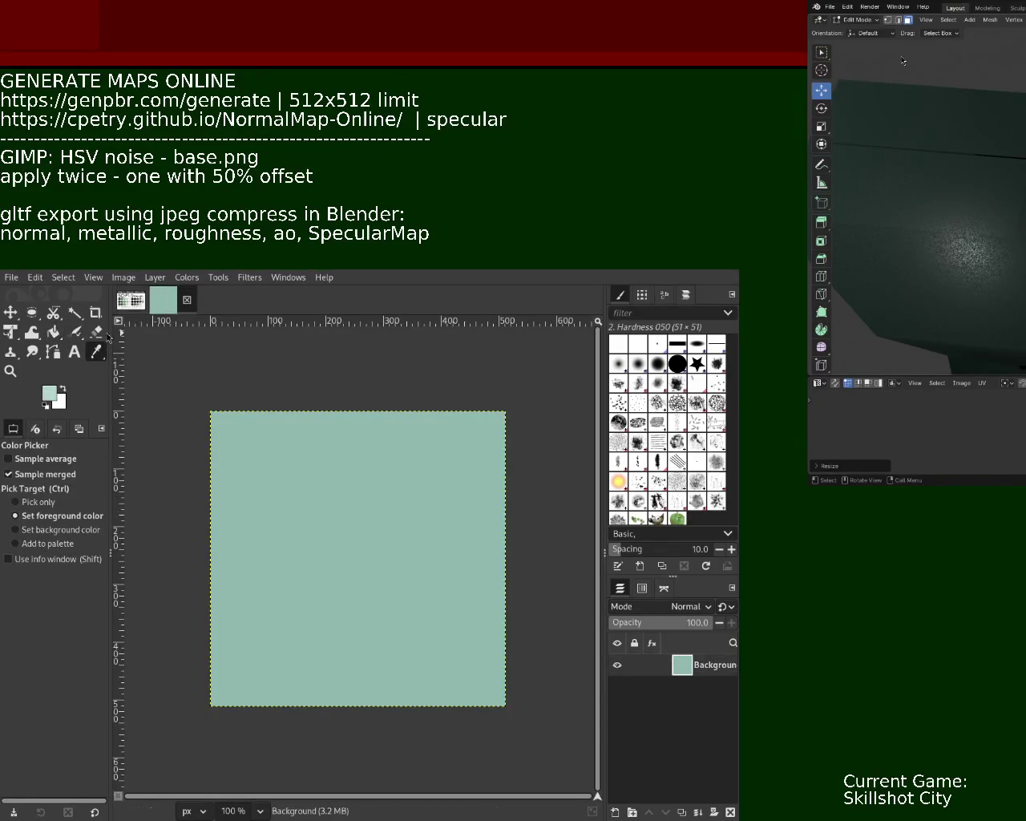
pyautogui.click(54, 332)
pyautogui.click(343, 455)
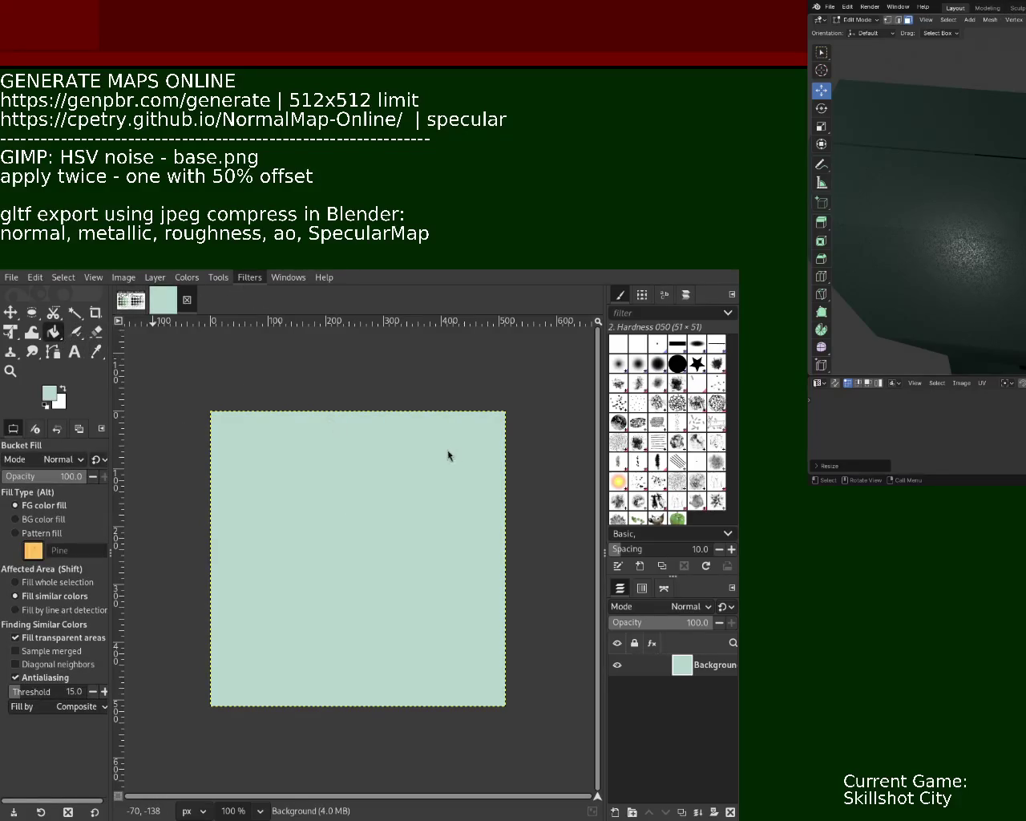
pyautogui.hotkey('ctrl', 'f')
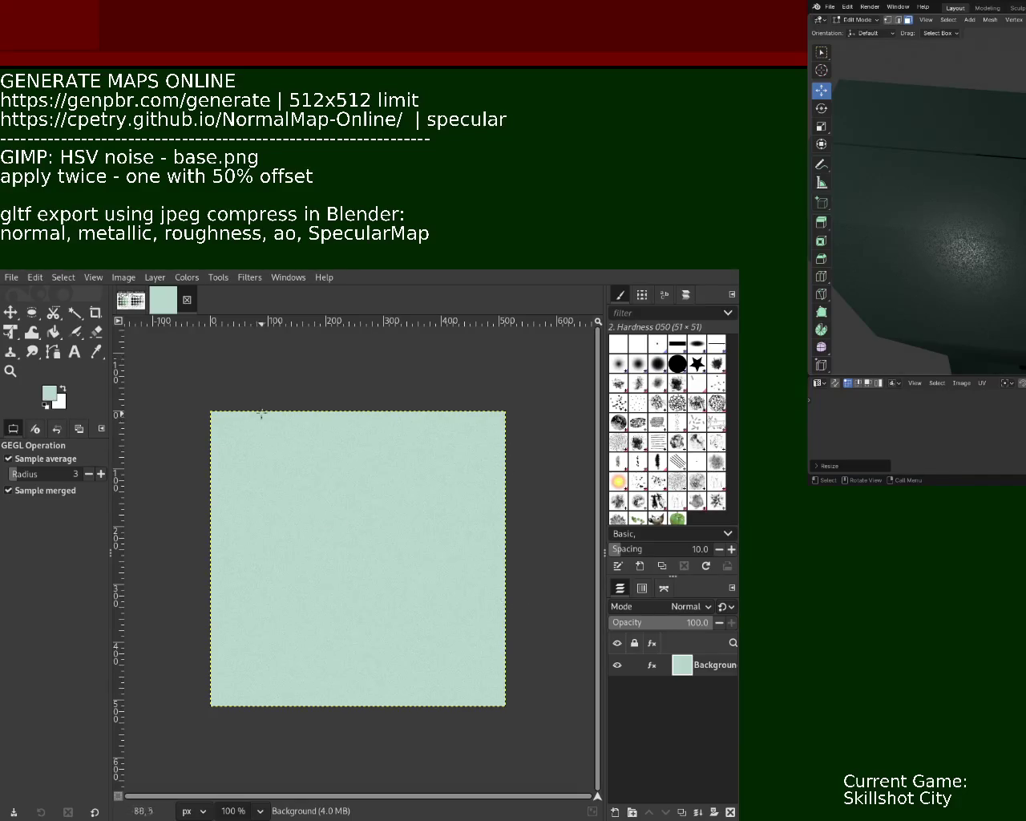
# Compare the noise with the flat fill, offset the image by half, and reapply HSV Noise.
pyautogui.hotkey('ctrl', 'z')
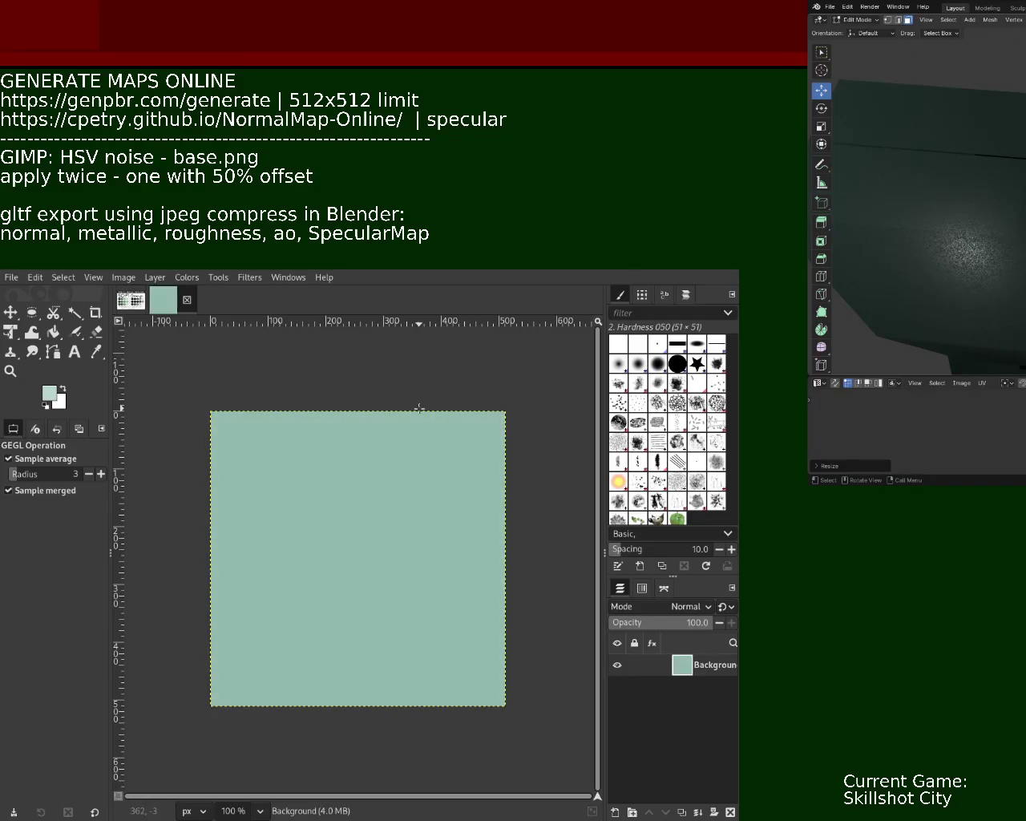
pyautogui.hotkey('ctrl', 'y')
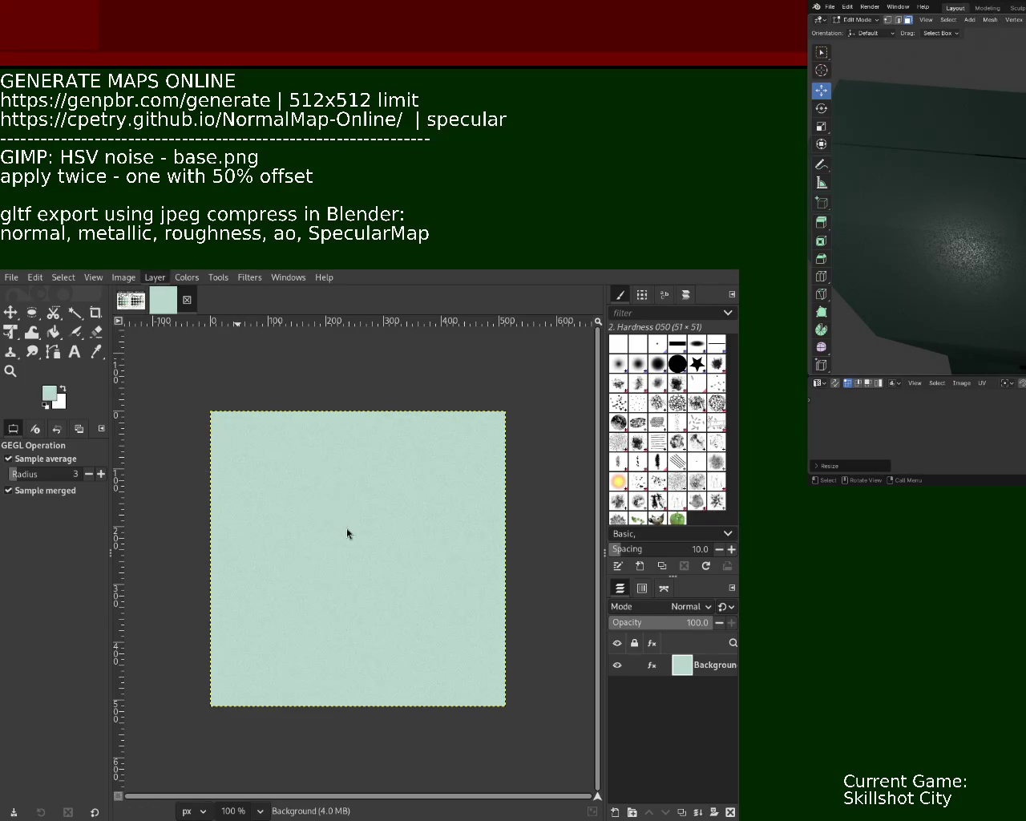
pyautogui.hotkey('ctrl', 'shift', 'o')
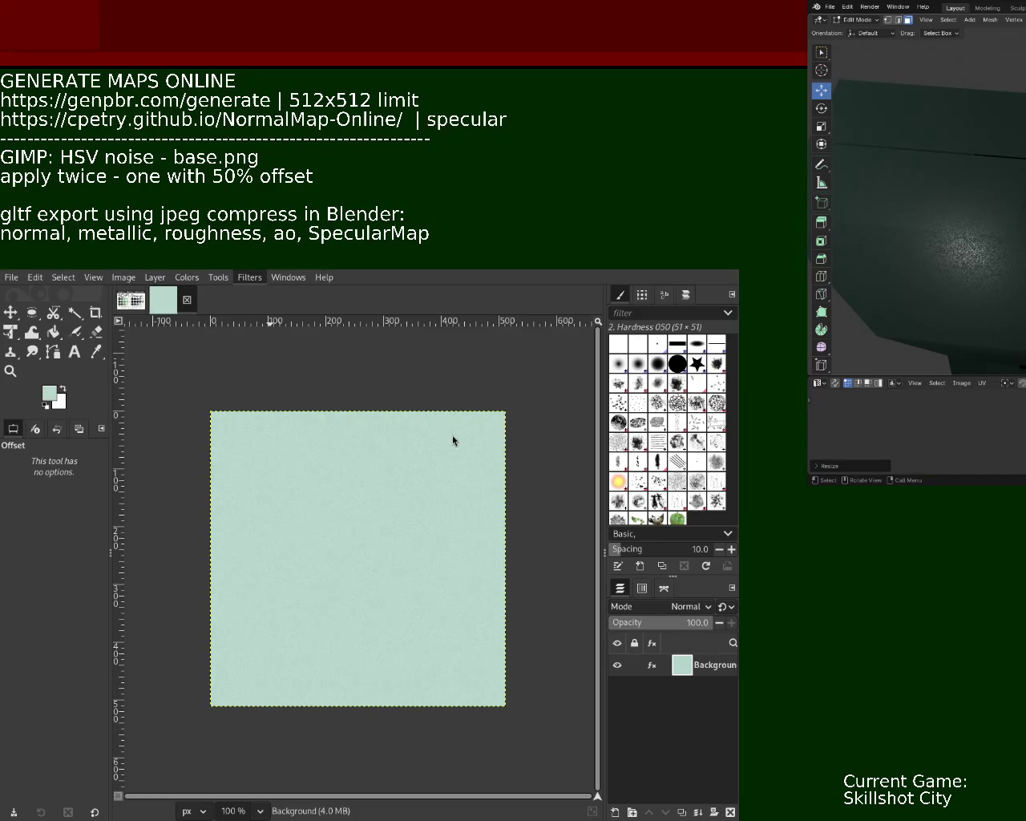
pyautogui.hotkey('ctrl', 'f')
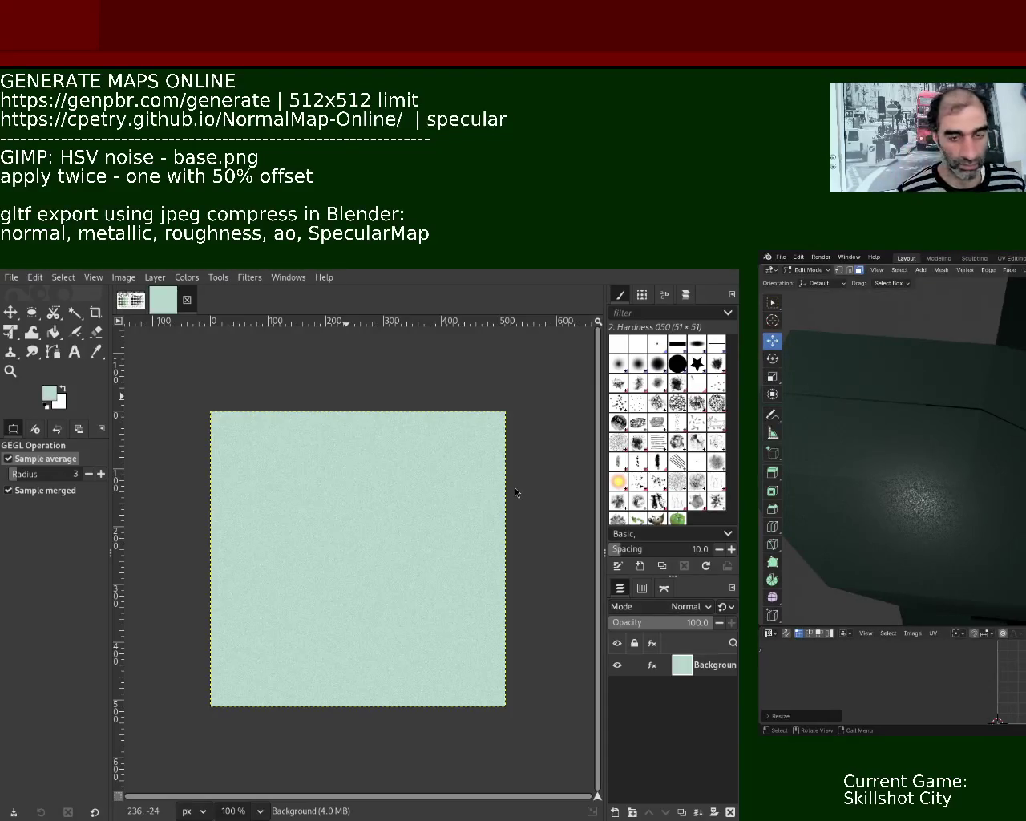
# Orbit around the textured figure, then export the noise map over its existing scifigrunge file.
pyautogui.moveTo(939, 454)
pyautogui.mouseDown(button='middle')
pyautogui.moveTo(961, 454)
pyautogui.moveTo(916, 458)
pyautogui.moveTo(870, 486)
pyautogui.mouseUp(button='middle')
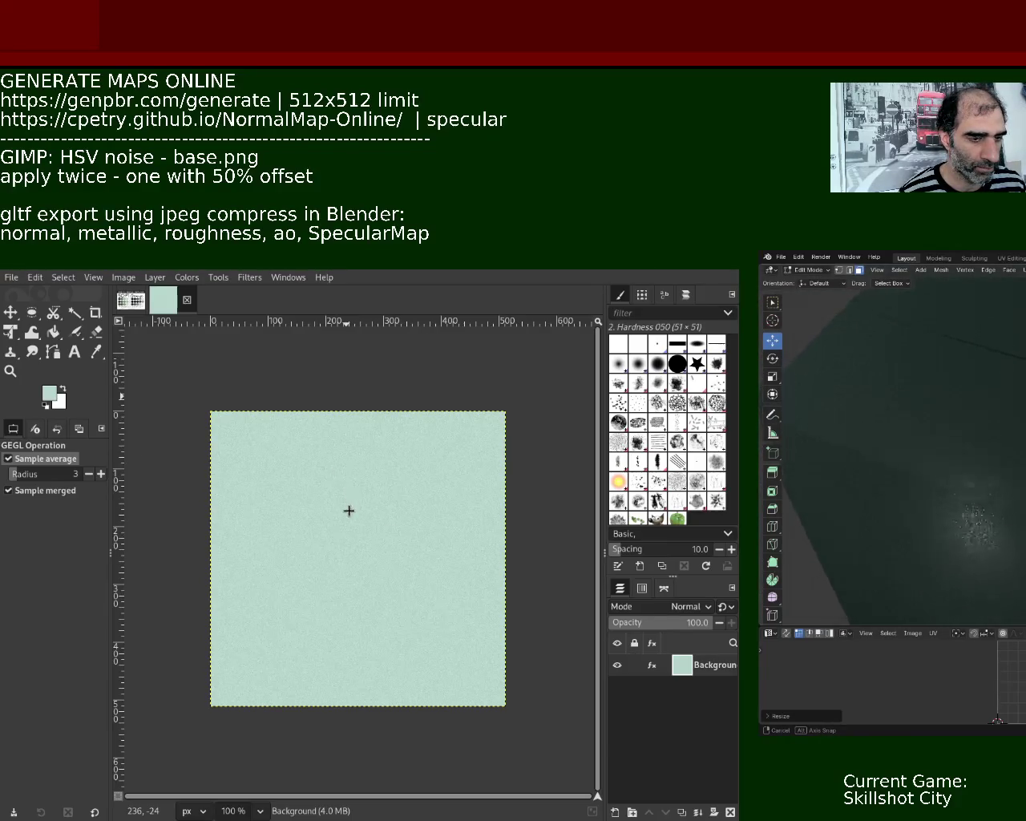
pyautogui.moveTo(870, 486); pyautogui.dragTo(866, 491, button='middle')
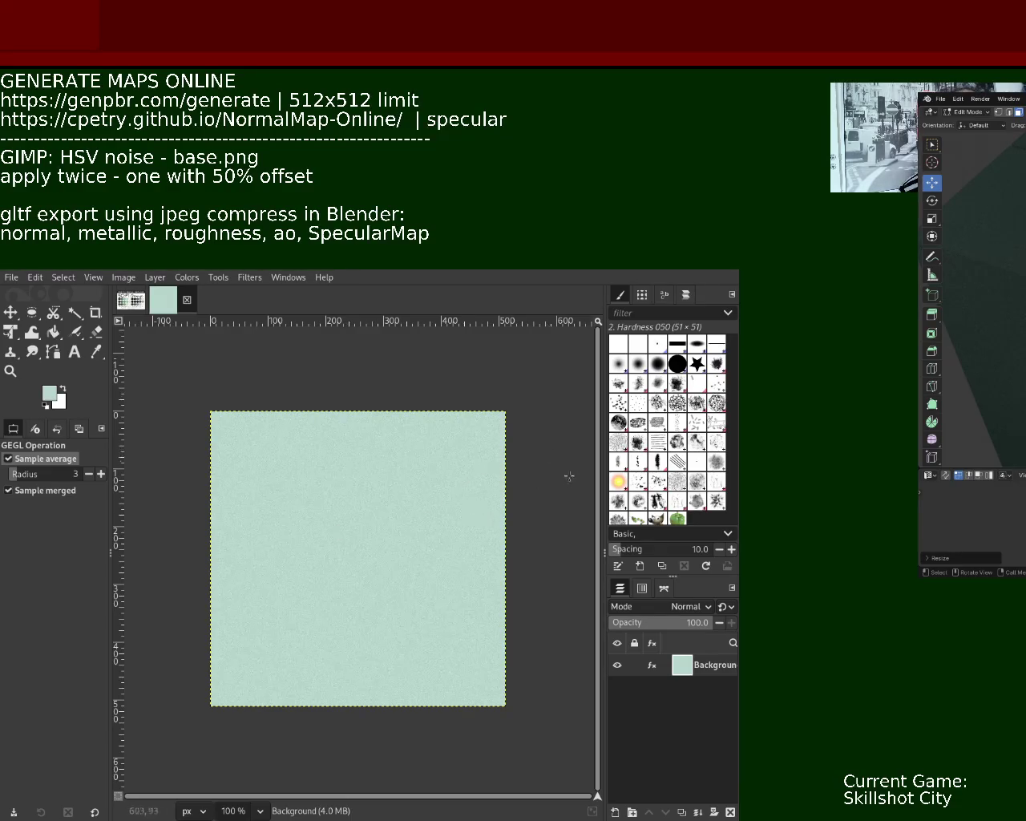
pyautogui.hotkey('ctrl', 'e')
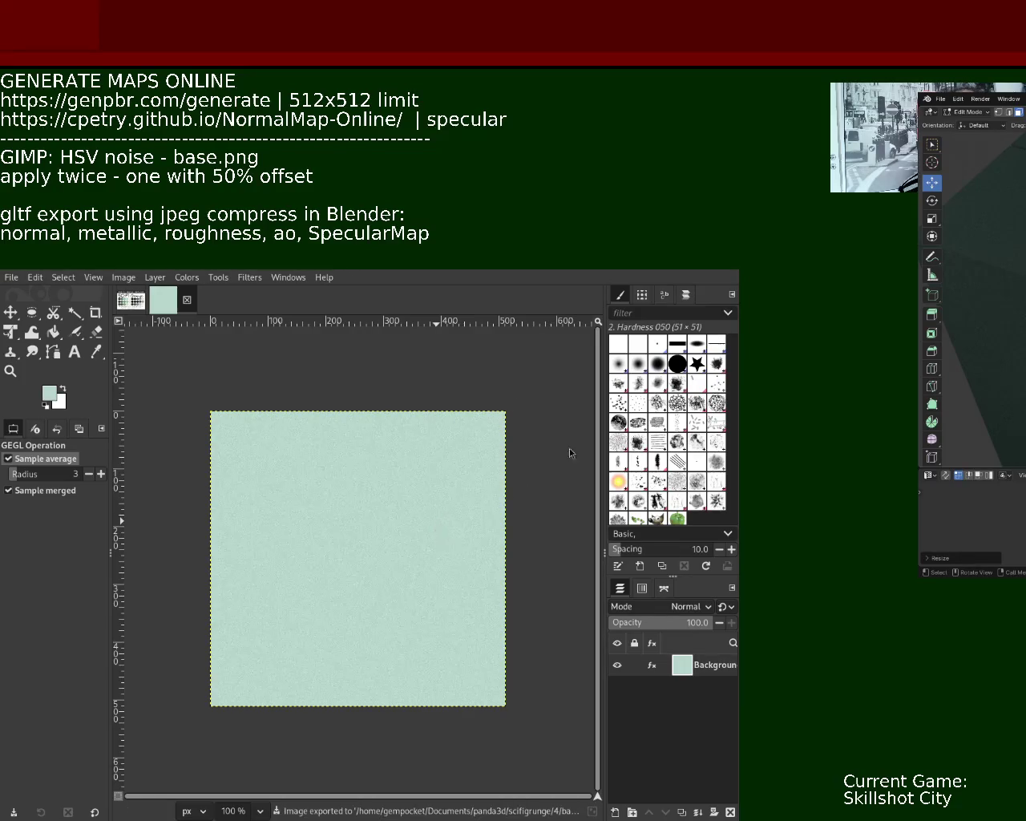
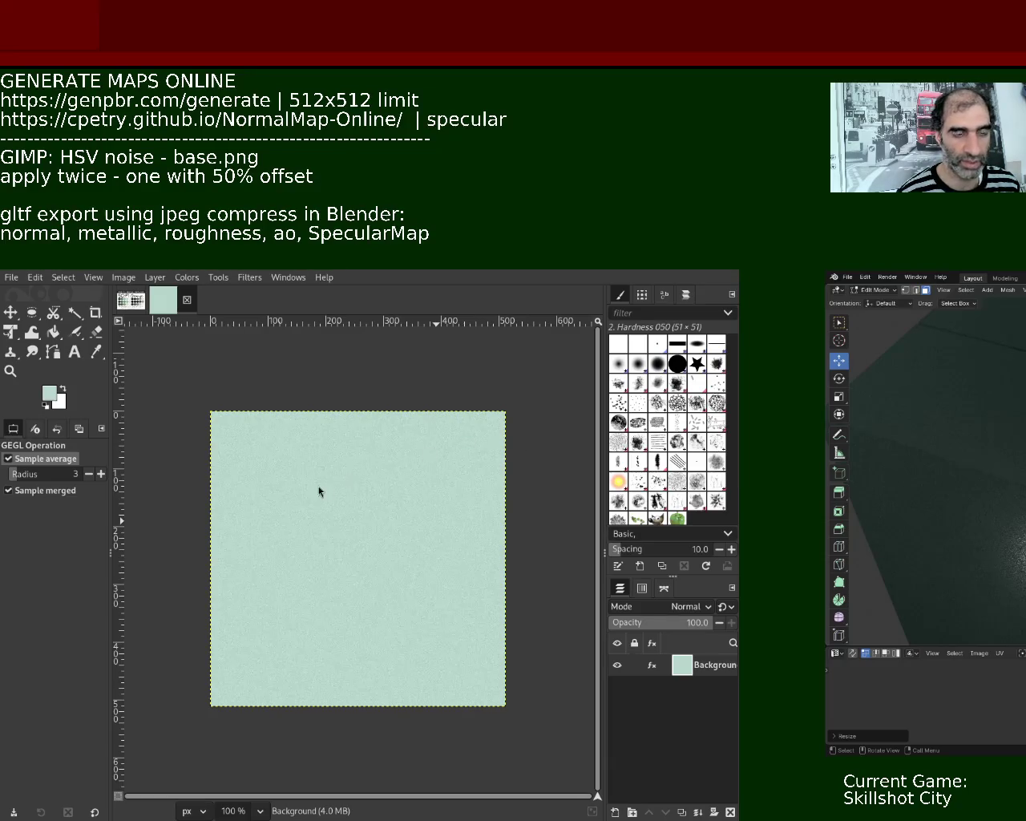
# Bring the Sci-Fi Grunge palette image to the front in GIMP.
pyautogui.click(132, 300)
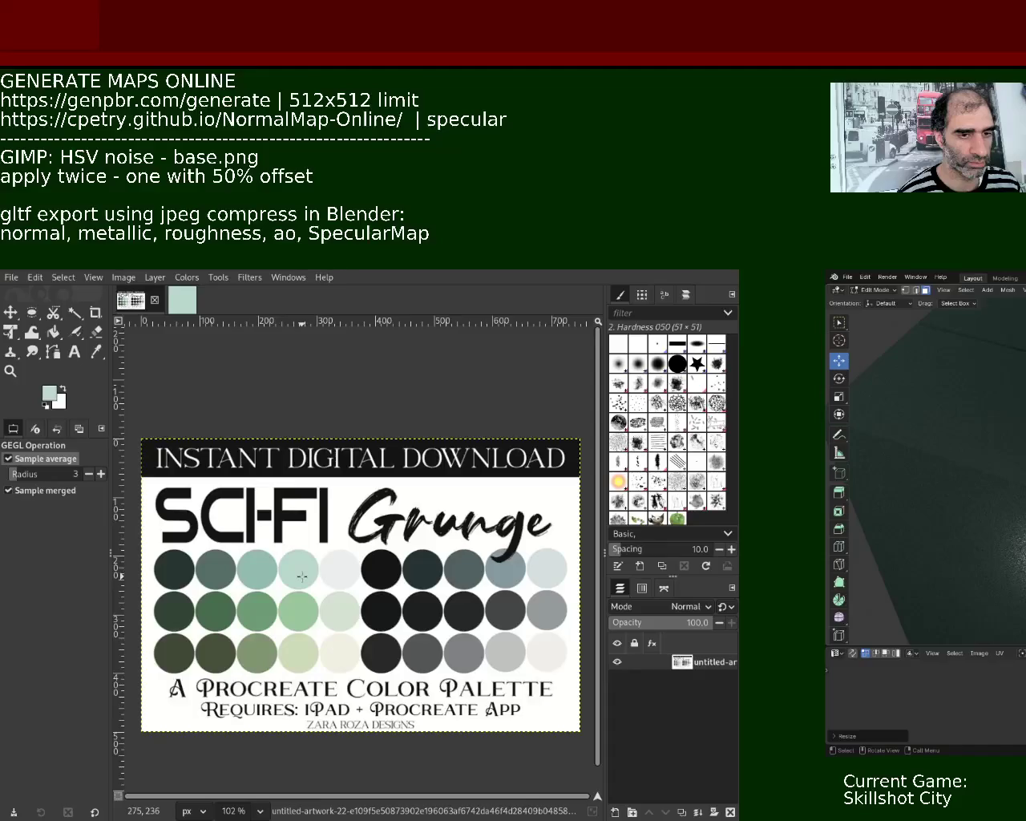
# Pick the near-white colour from the Sci-Fi Grunge palette and create a new blank image.
pyautogui.click(95, 351)
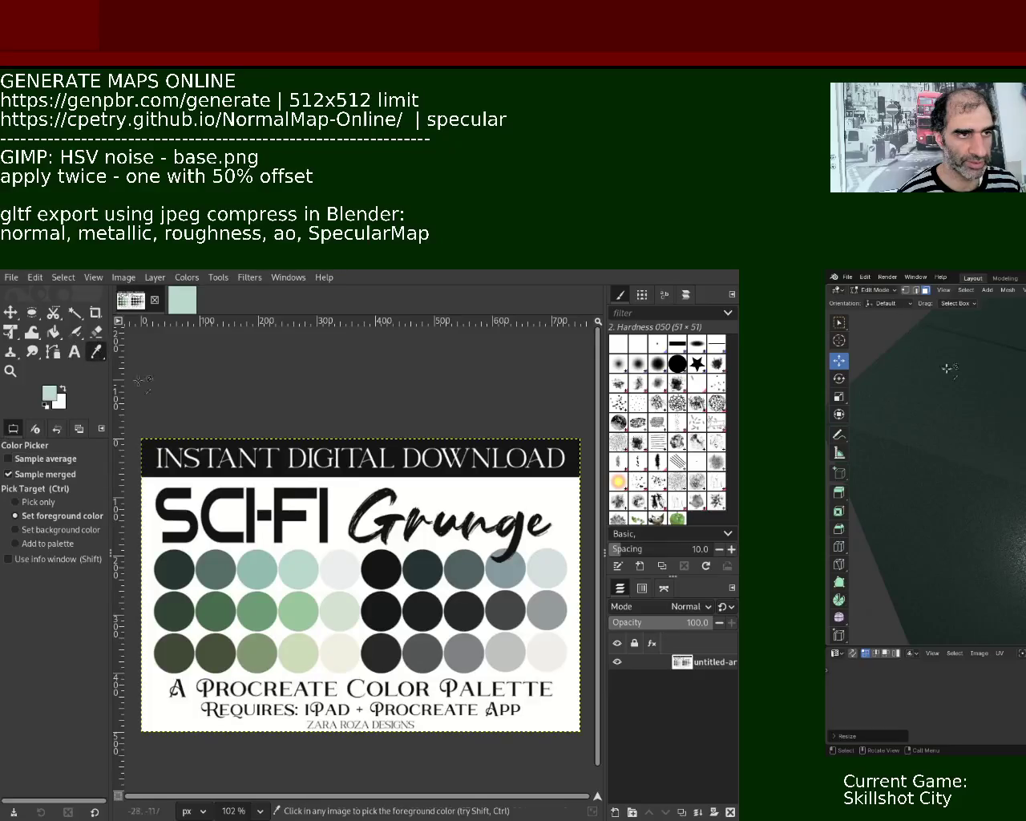
pyautogui.click(336, 577)
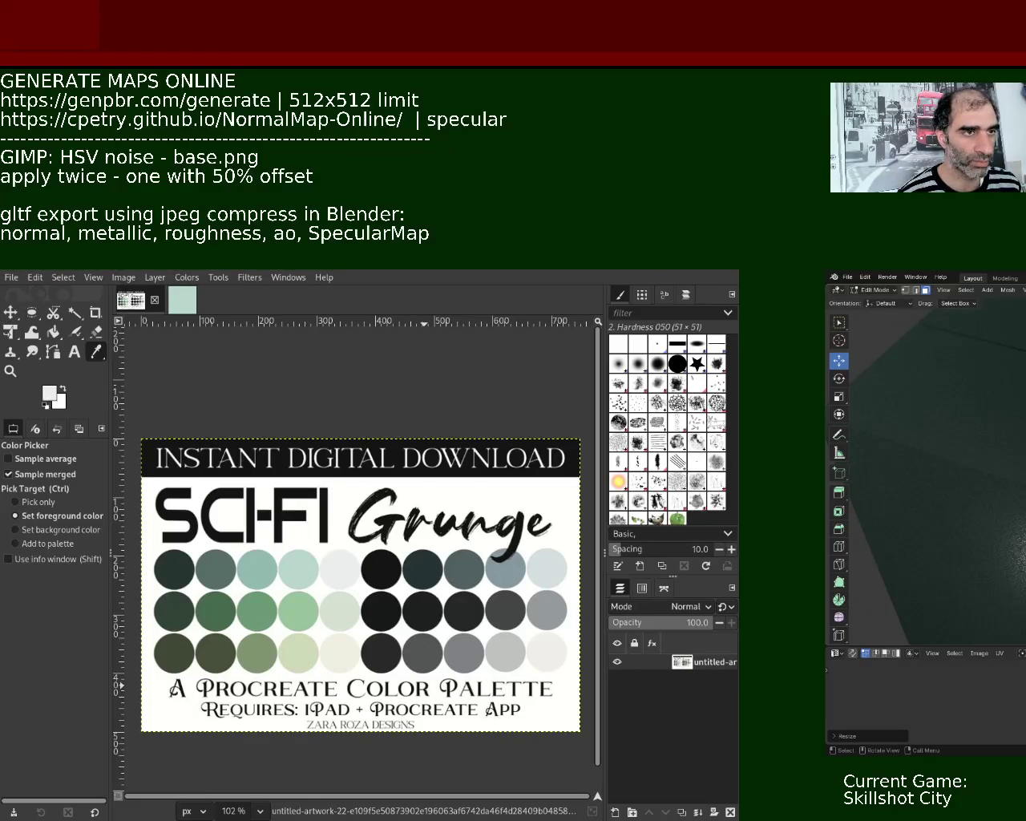
pyautogui.hotkey('ctrl', 'n')
pyautogui.press('Return')
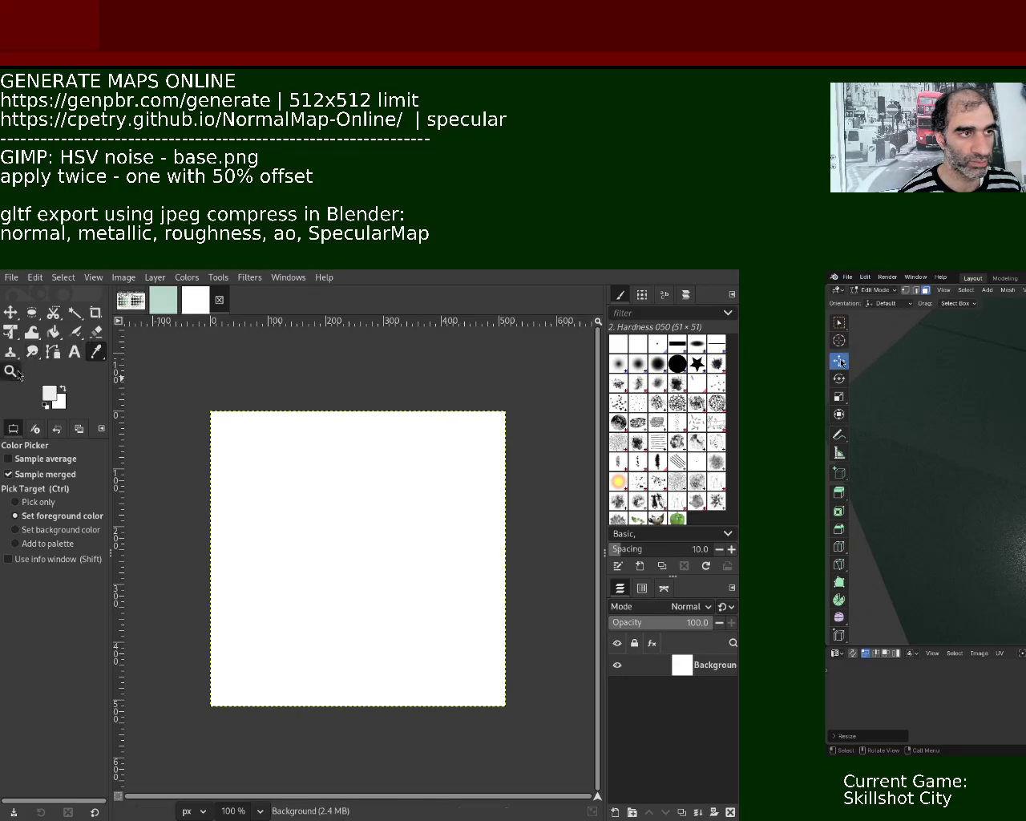
# Bucket-fill the new canvas with light grey, then apply HSV Noise, a layer Offset and noise again.
pyautogui.click(53, 332)
pyautogui.click(305, 497)
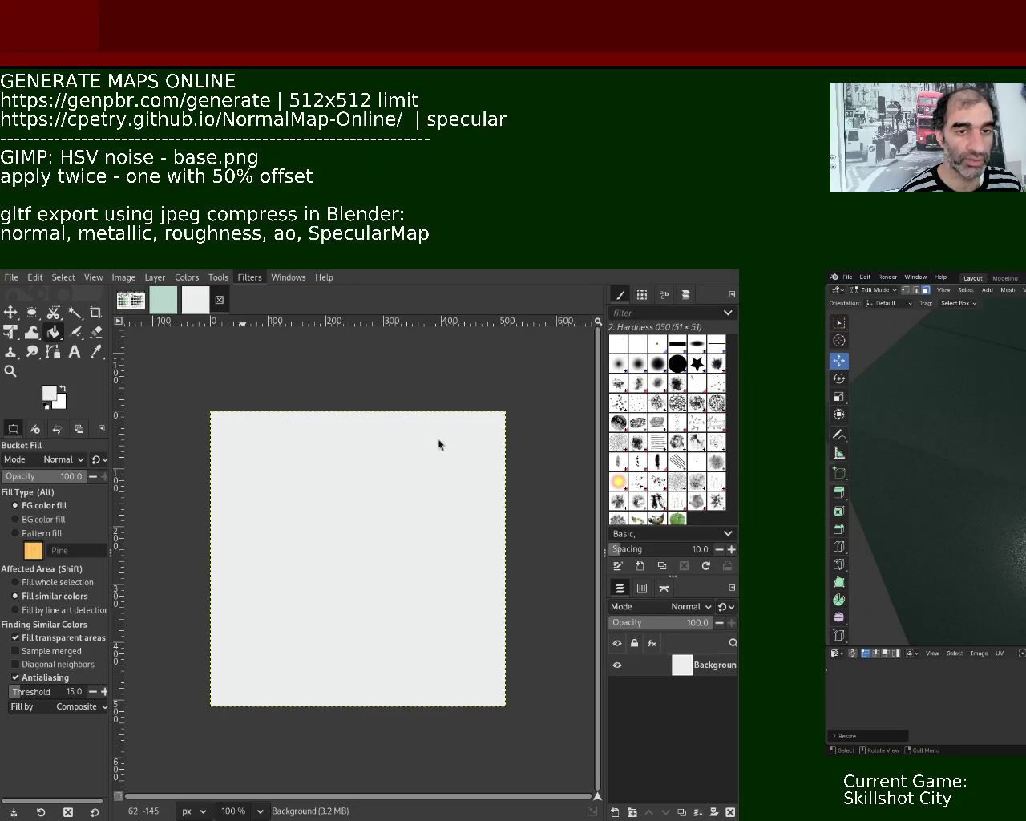
pyautogui.hotkey('ctrl', 'f')
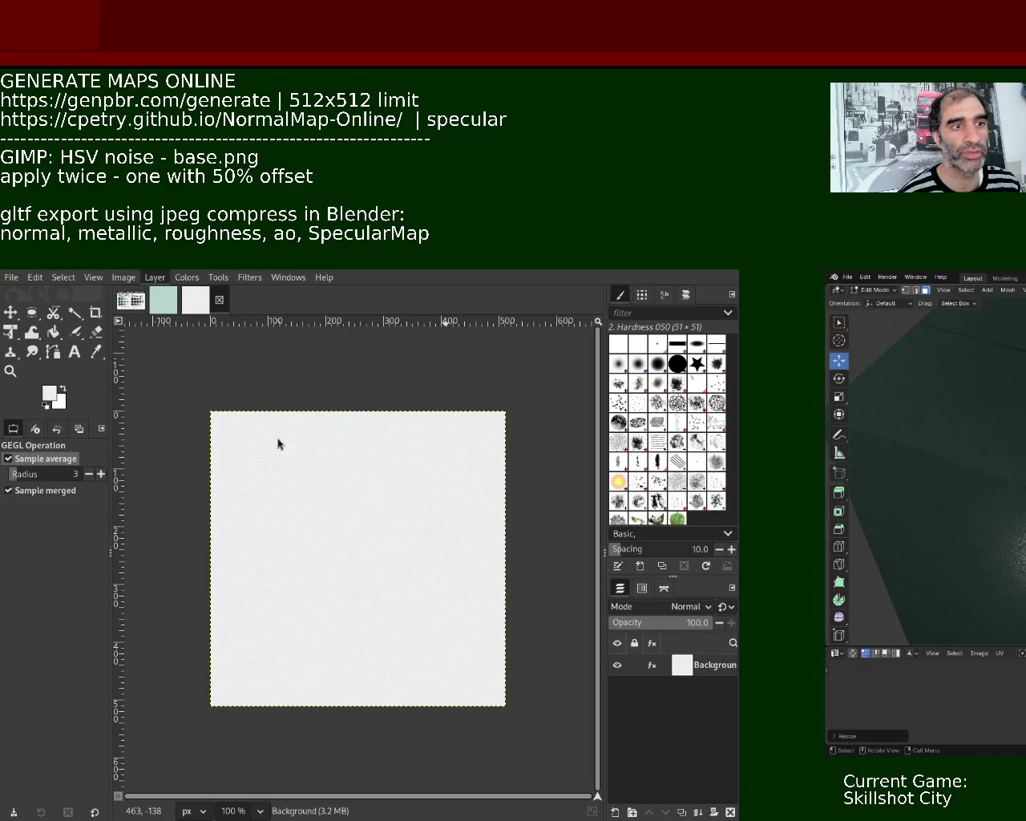
pyautogui.hotkey('ctrl', 'shift', 'o')
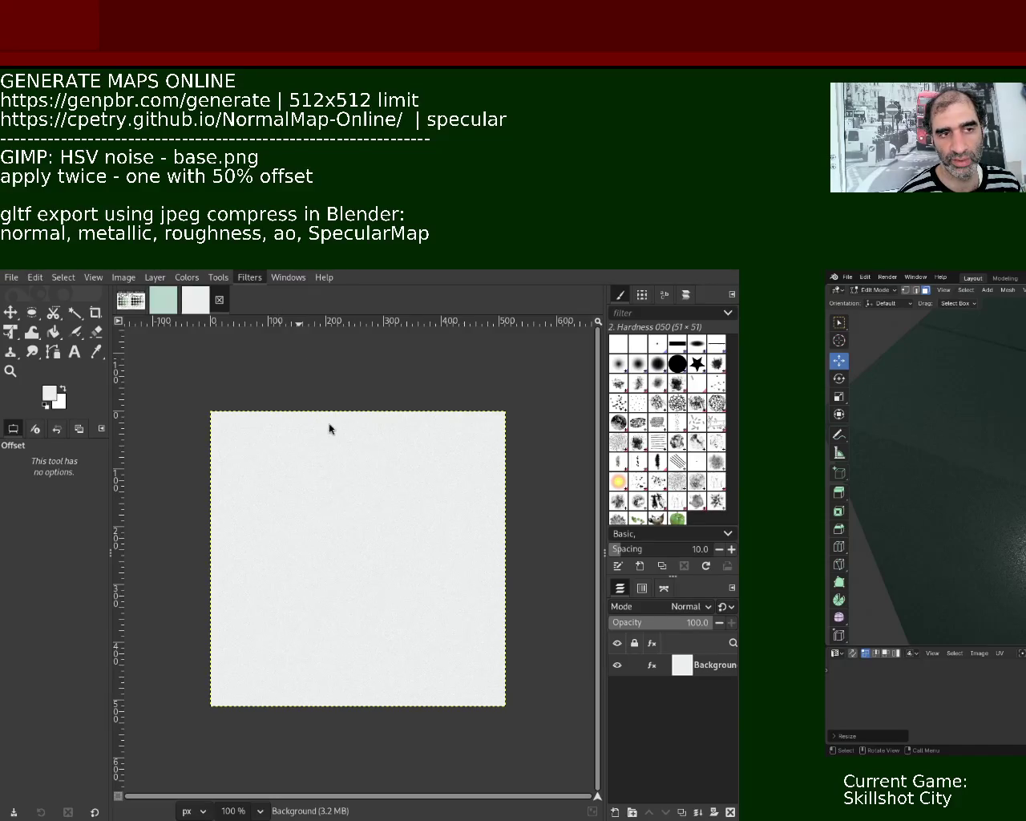
pyautogui.press('Return')
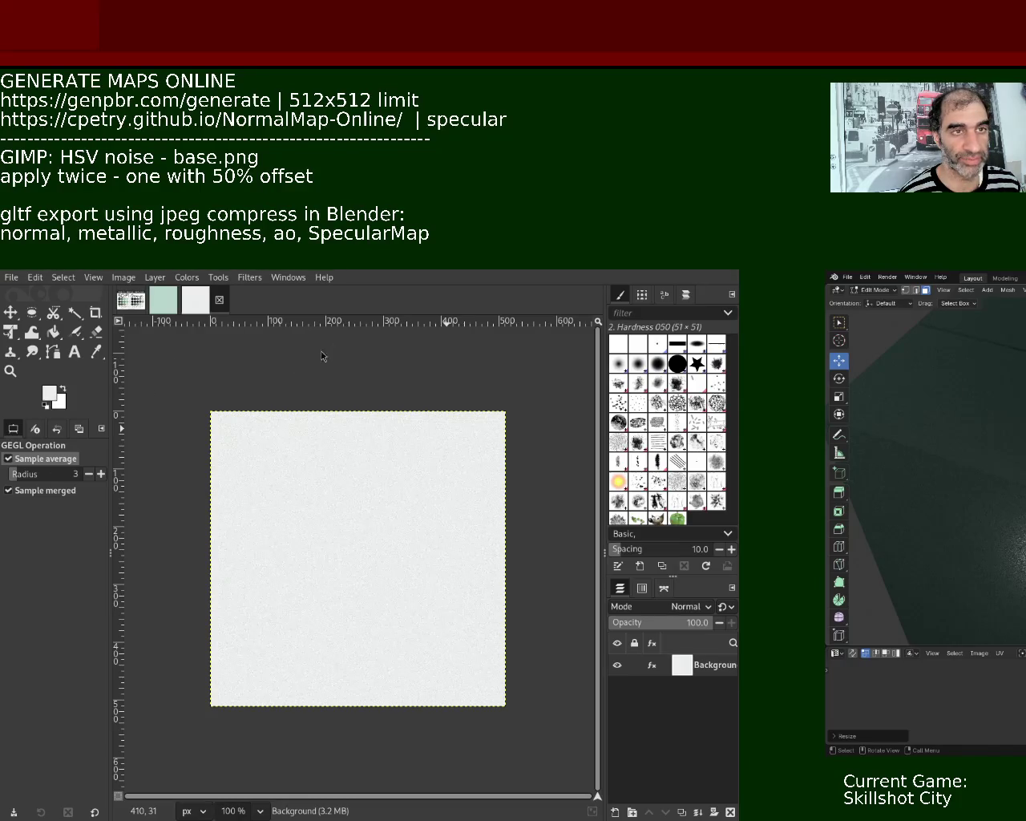
# Export the speckled pale grey texture to a file named base.png.
pyautogui.hotkey('ctrl', 'e')
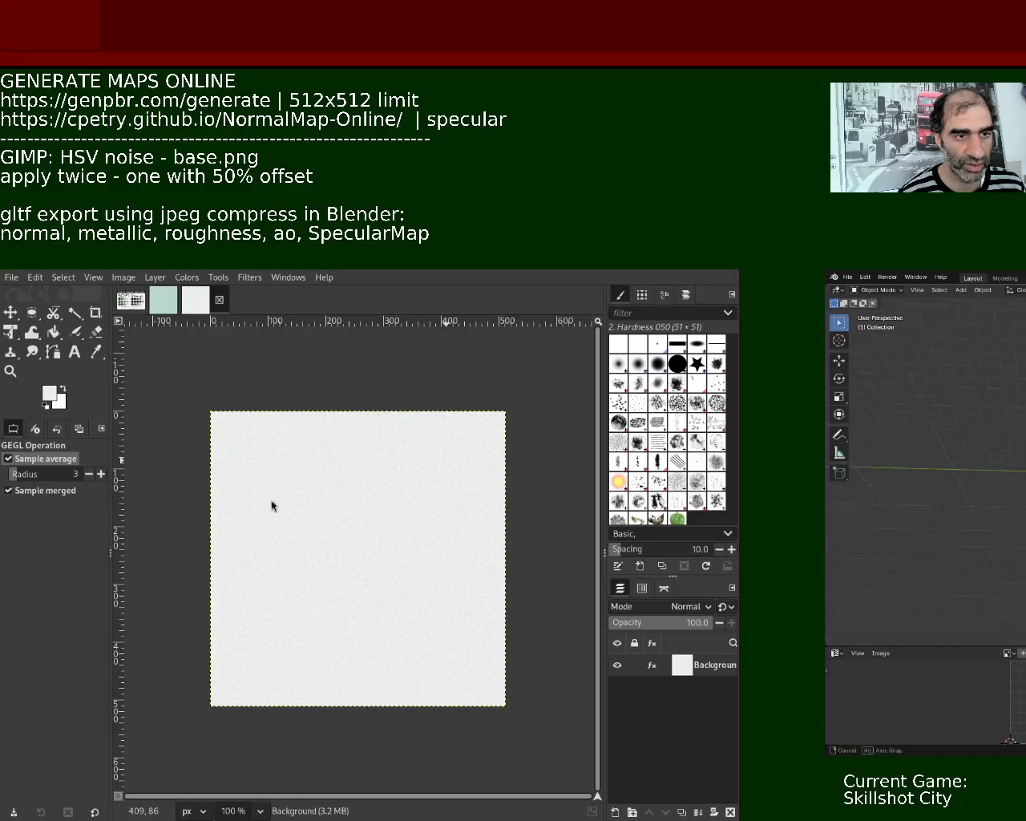
# Add a new cube mesh to the Blender scene.
pyautogui.hotkey('shift', 'a')
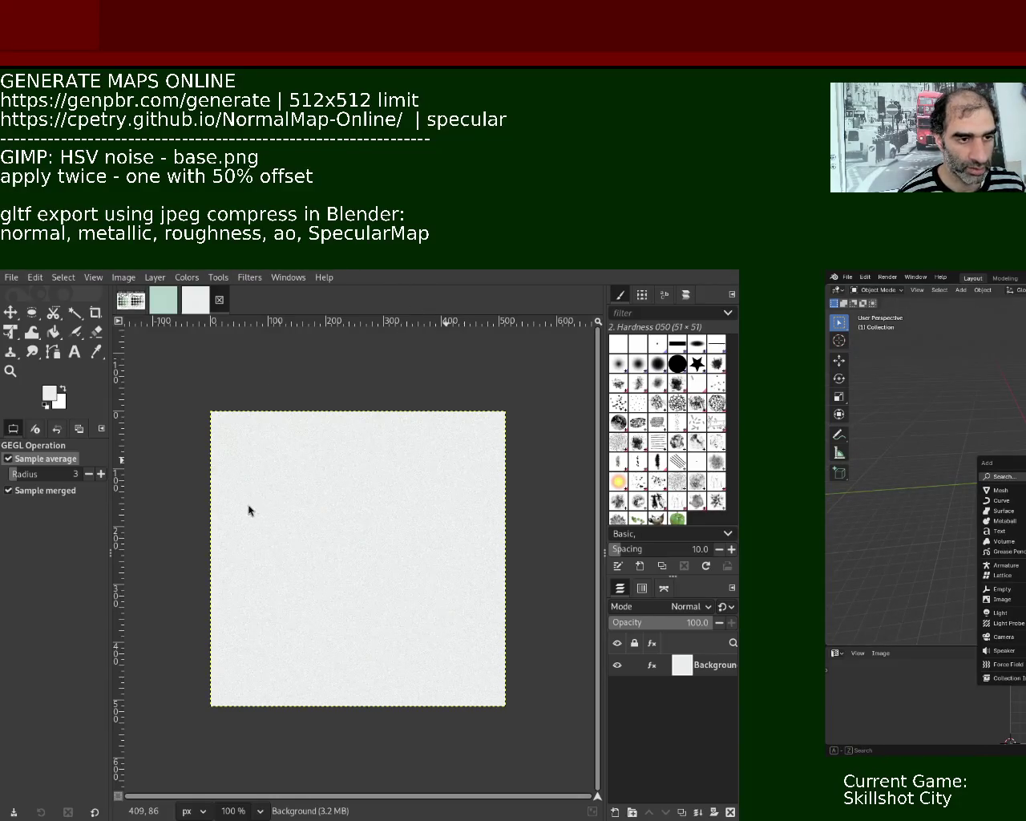
pyautogui.click(961, 289)
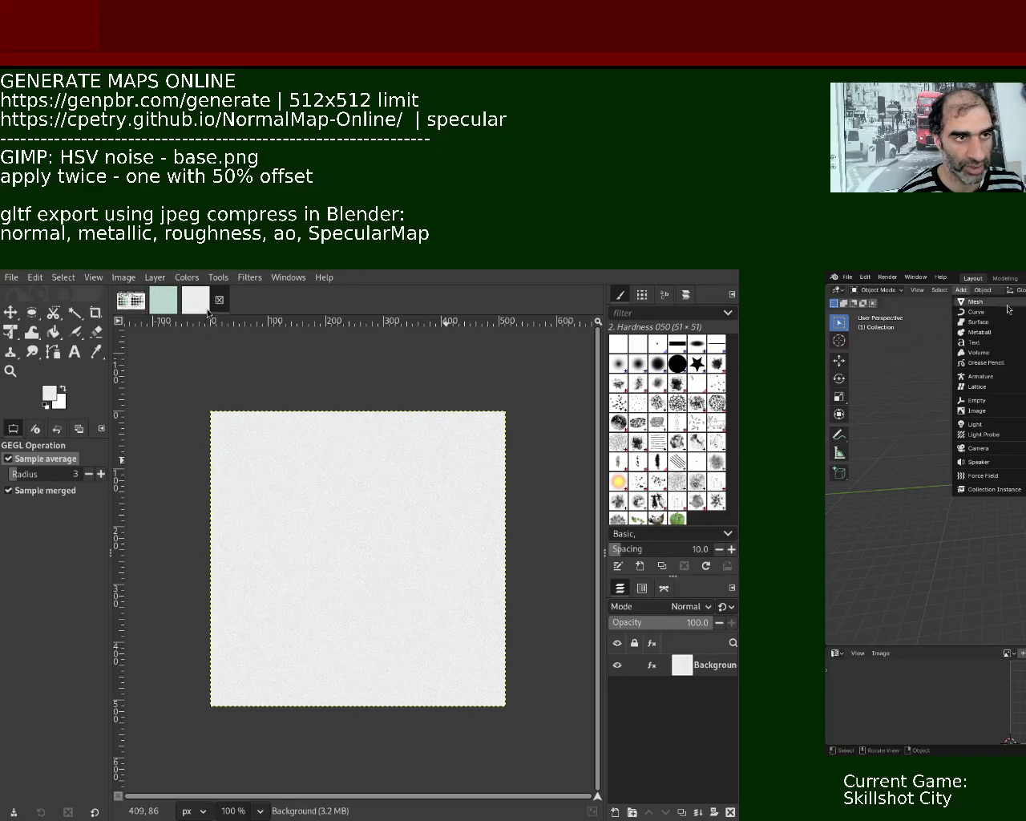
pyautogui.click(1008, 310)
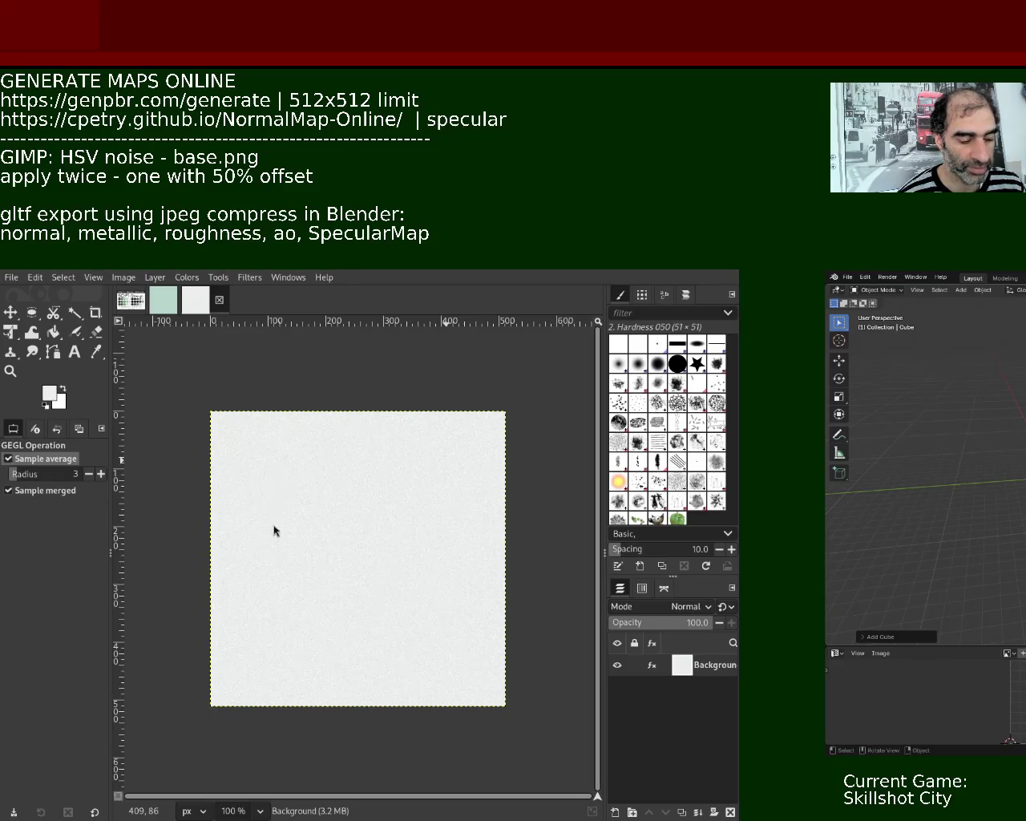
# In Edit Mode with vertex select, subdivide the cube and bring up the delete options.
pyautogui.press('Tab')
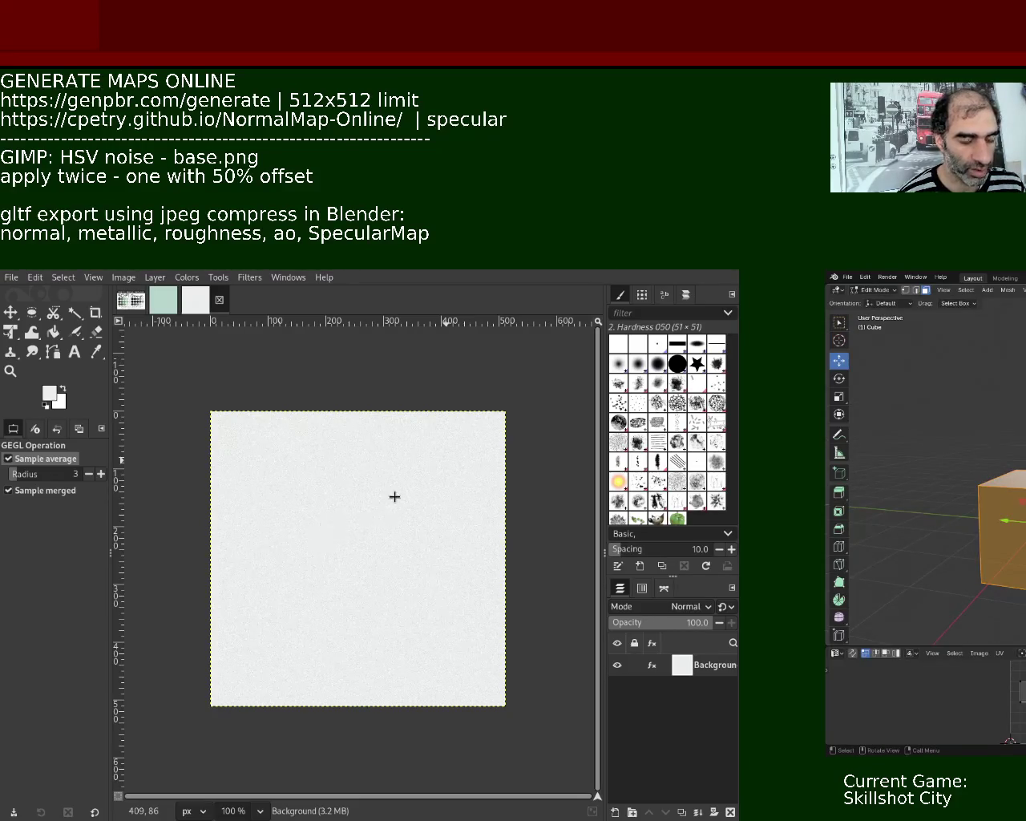
pyautogui.click(973, 487)
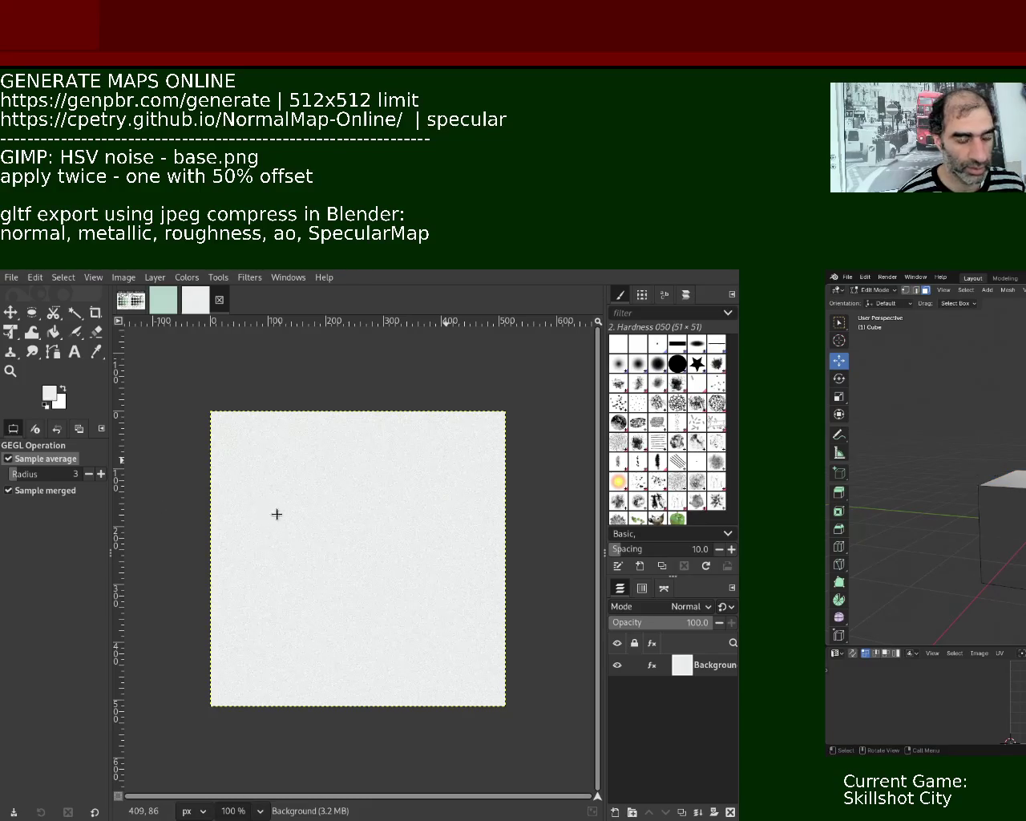
pyautogui.moveTo(973, 487); pyautogui.dragTo(946, 498, button='middle')
pyautogui.press('Tab')
pyautogui.press('Tab')
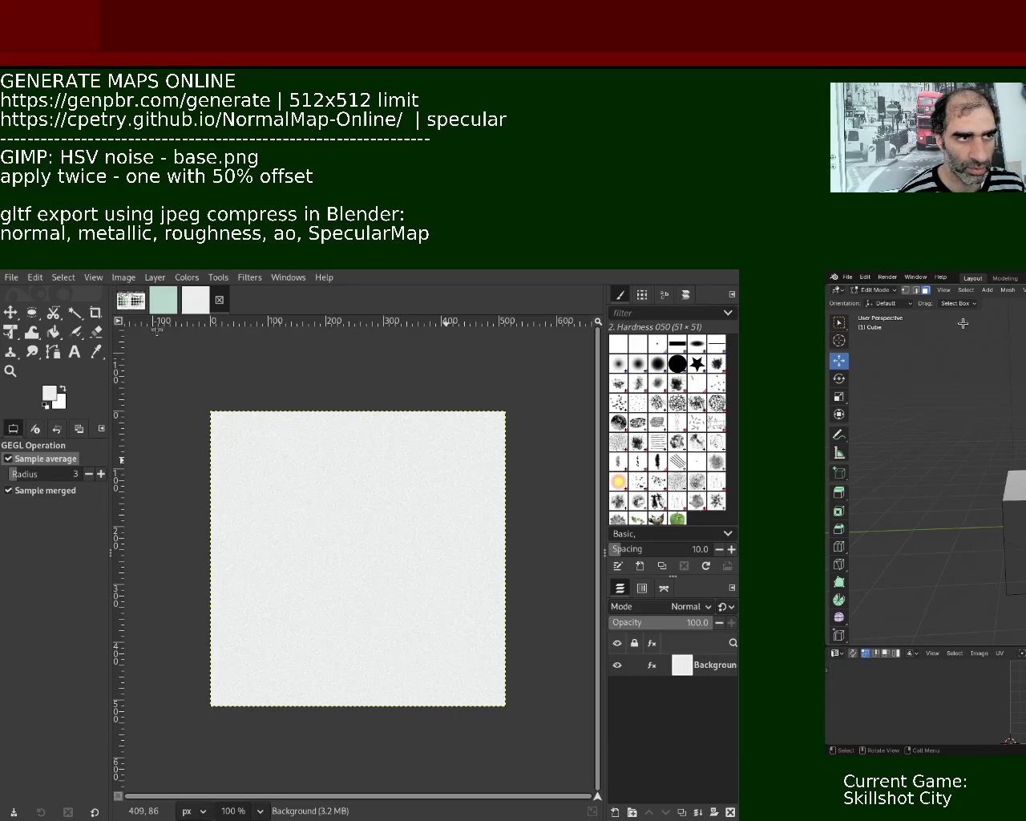
pyautogui.click(906, 291)
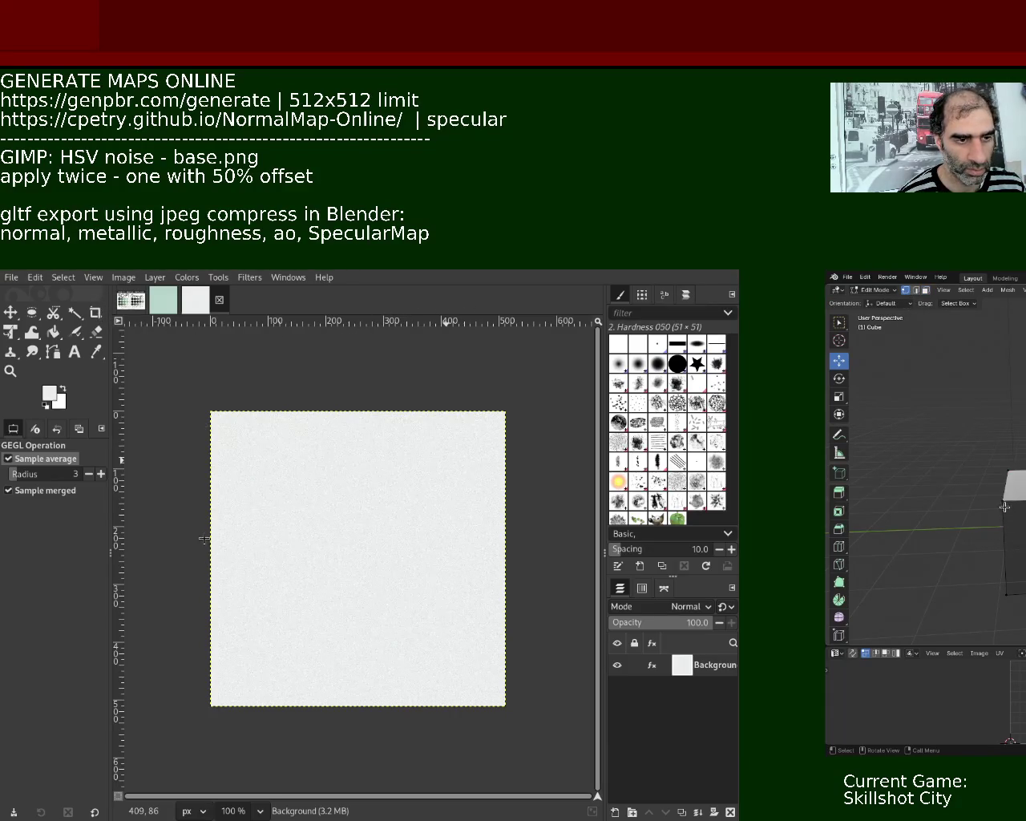
pyautogui.keyDown('shift'); pyautogui.click(1008, 471); pyautogui.keyUp('shift')
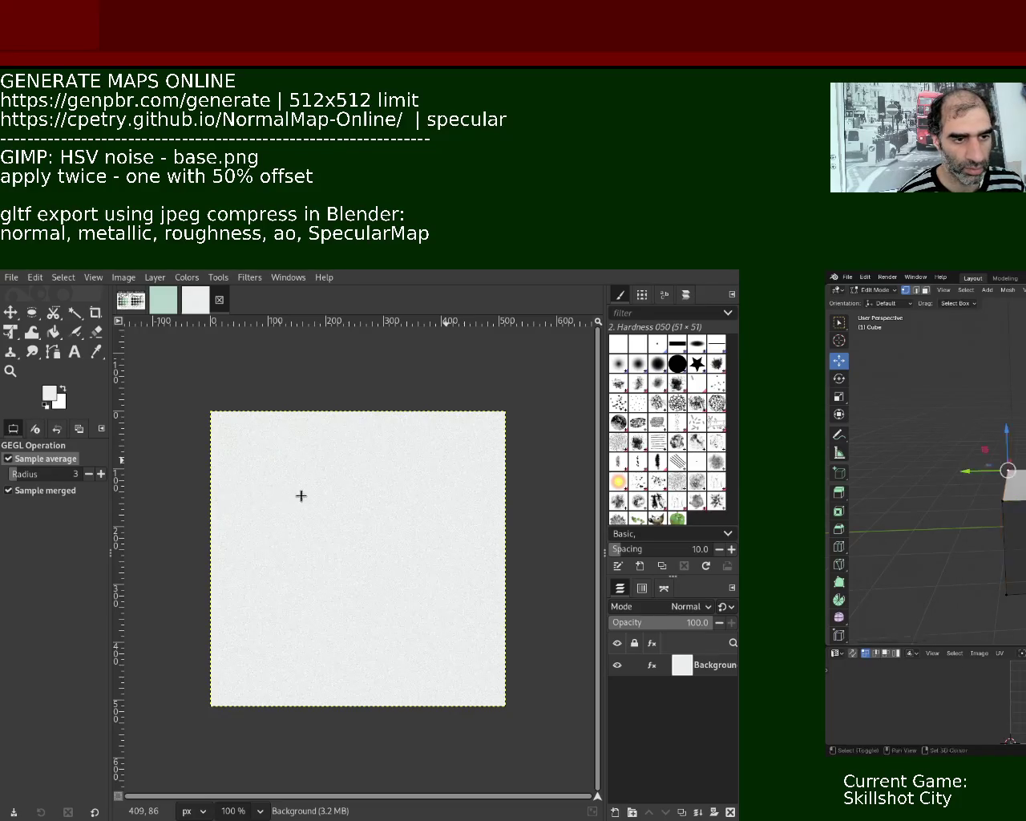
pyautogui.keyDown('shift'); pyautogui.moveTo(1008, 472); pyautogui.dragTo(1000, 566, button='middle'); pyautogui.keyUp('shift')
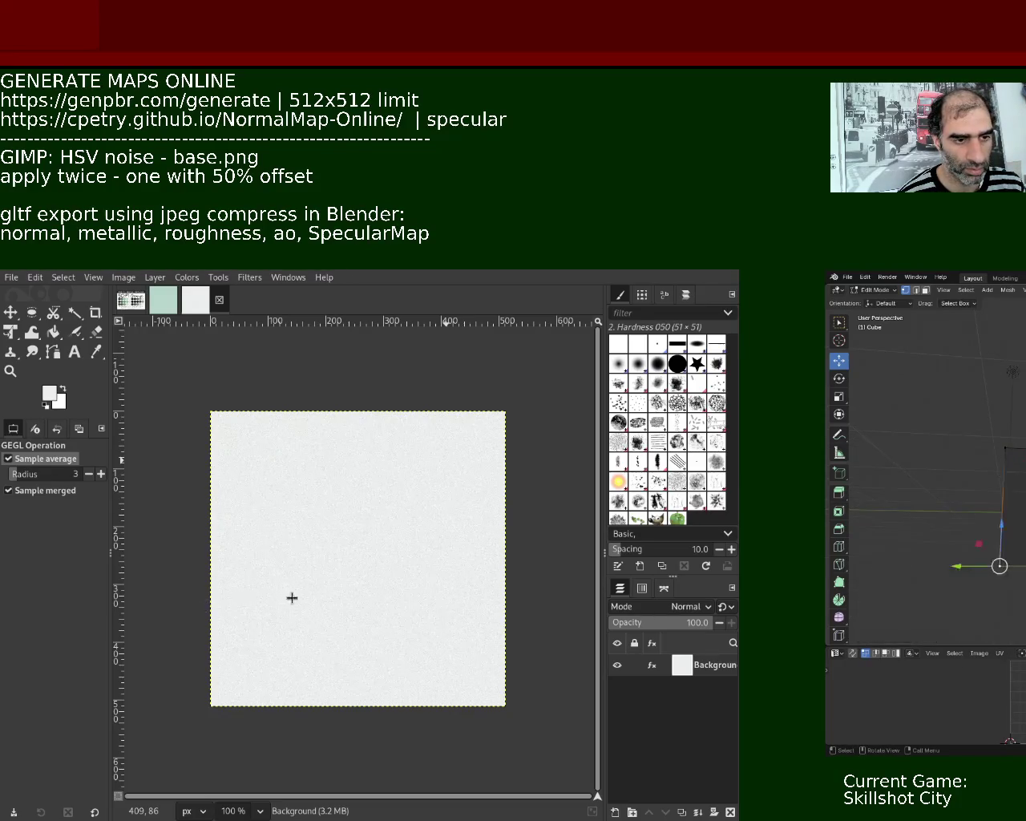
pyautogui.rightClick(1020, 482)
pyautogui.click(1020, 481)
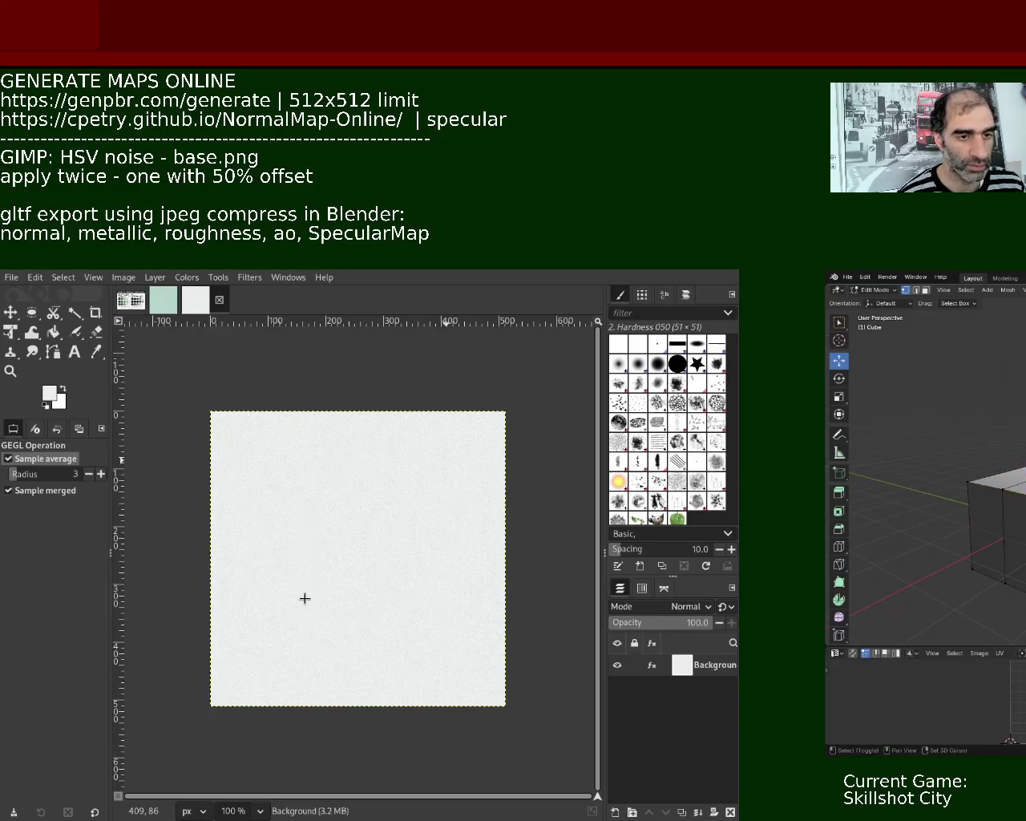
pyautogui.press('x')
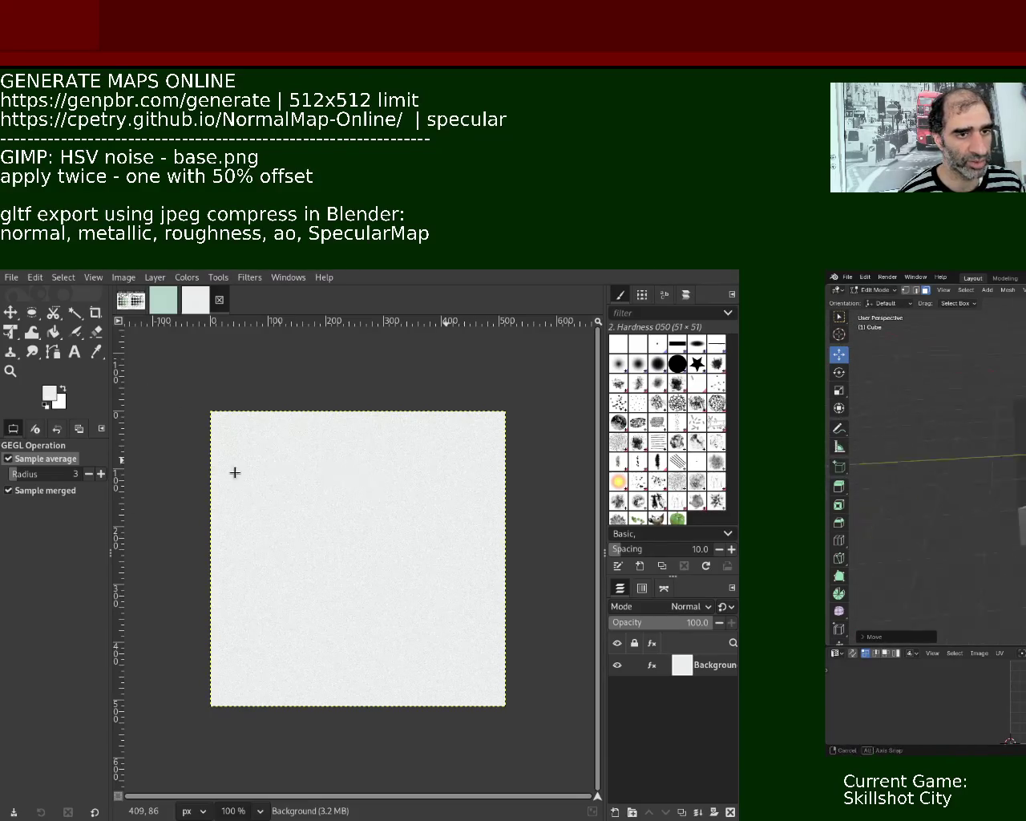
# Select a mesh edge and shift it along the Y axis in several moves.
pyautogui.moveTo(296, 458)
pyautogui.mouseDown(button='middle')
pyautogui.moveTo(250, 461)
pyautogui.moveTo(408, 486)
pyautogui.mouseUp(button='middle')
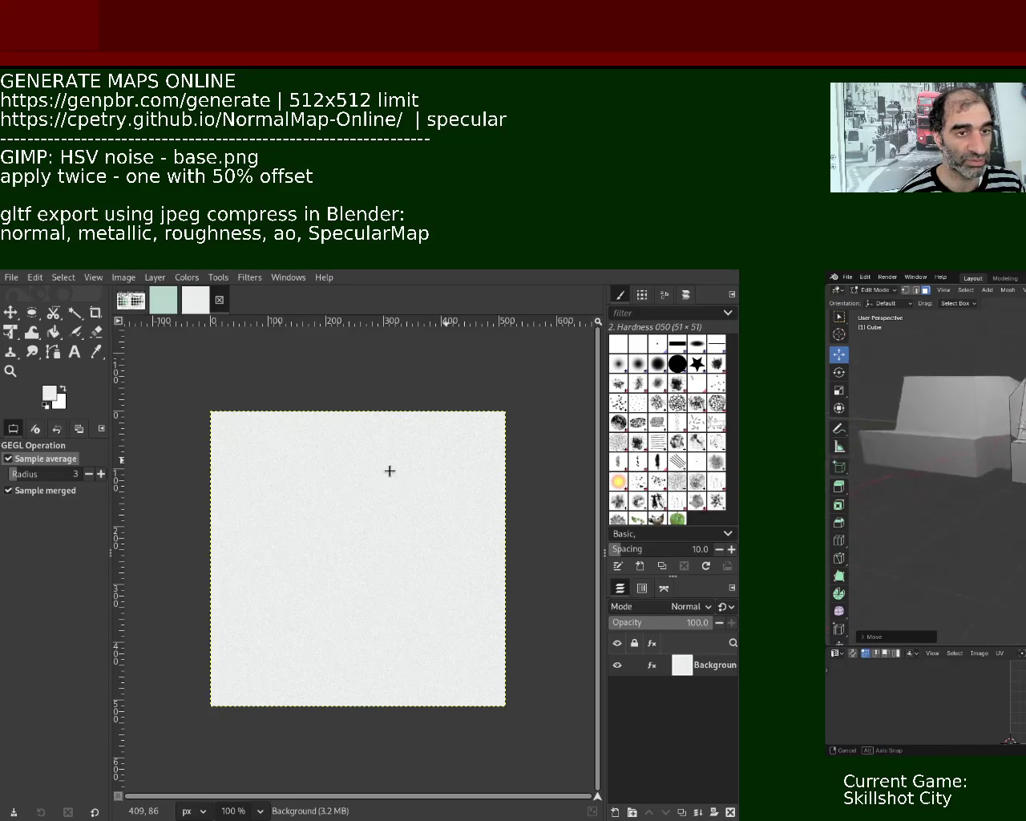
pyautogui.moveTo(408, 486); pyautogui.dragTo(277, 470, button='middle')
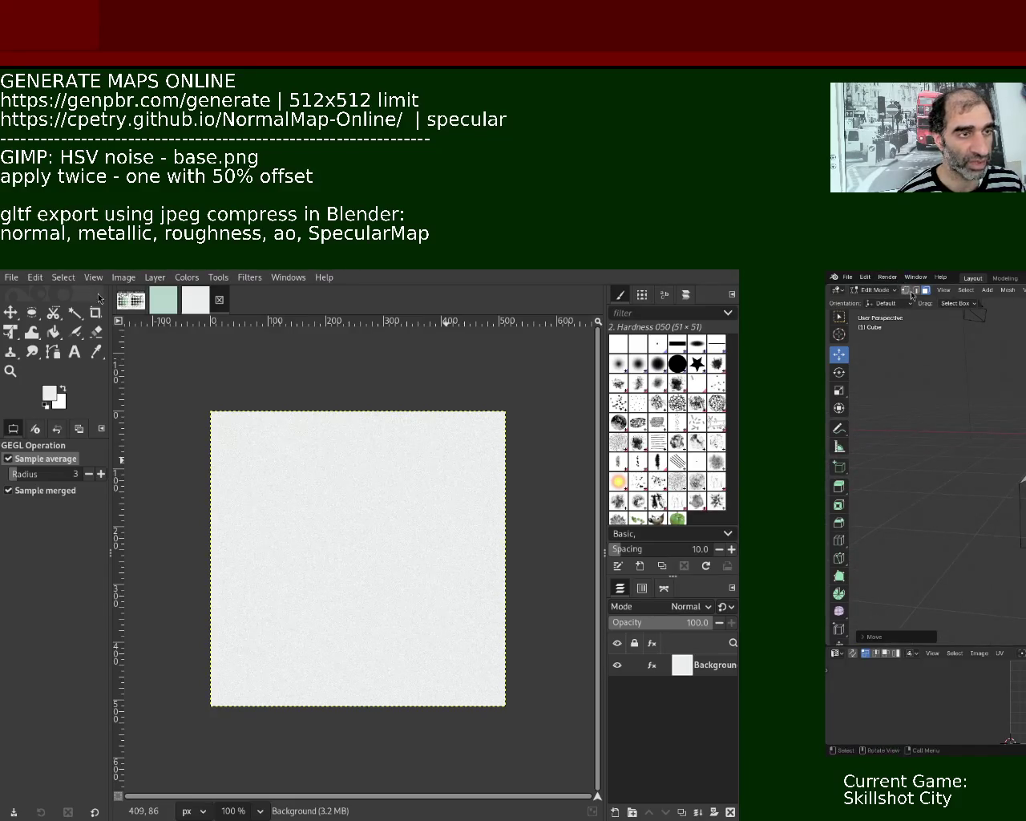
pyautogui.press('1')
pyautogui.keyDown('shift'); pyautogui.click(1016, 543); pyautogui.keyUp('shift')
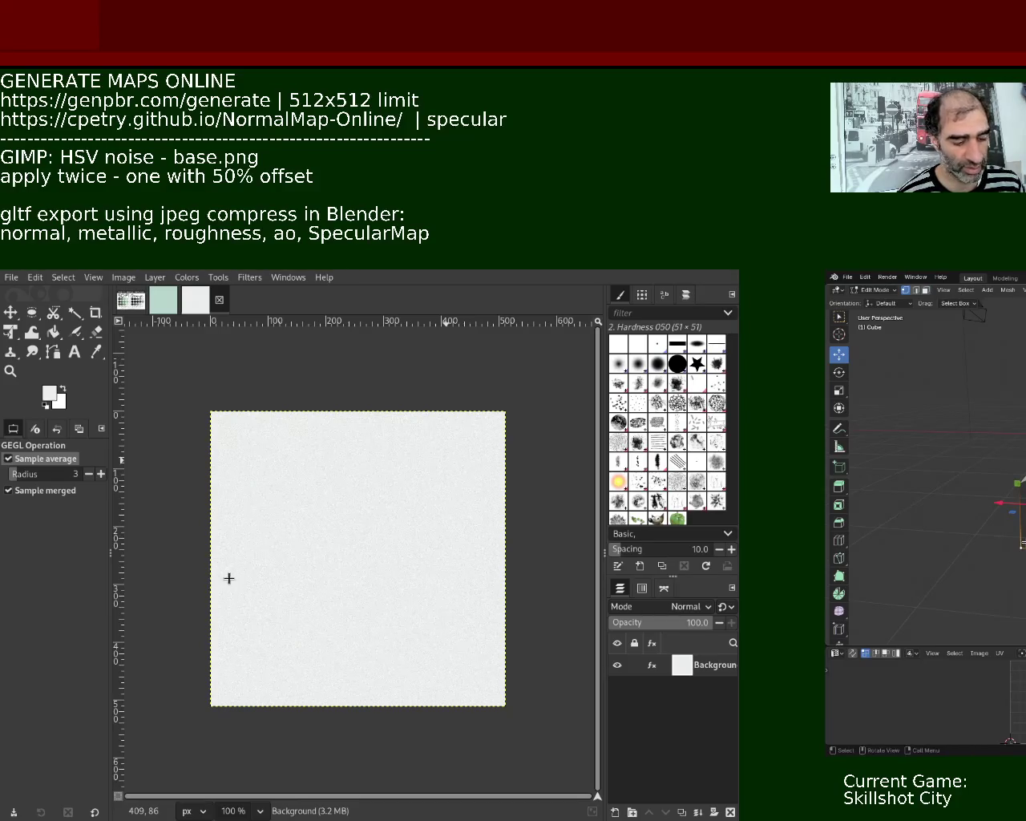
pyautogui.moveTo(284, 474); pyautogui.dragTo(370, 515, button='middle')
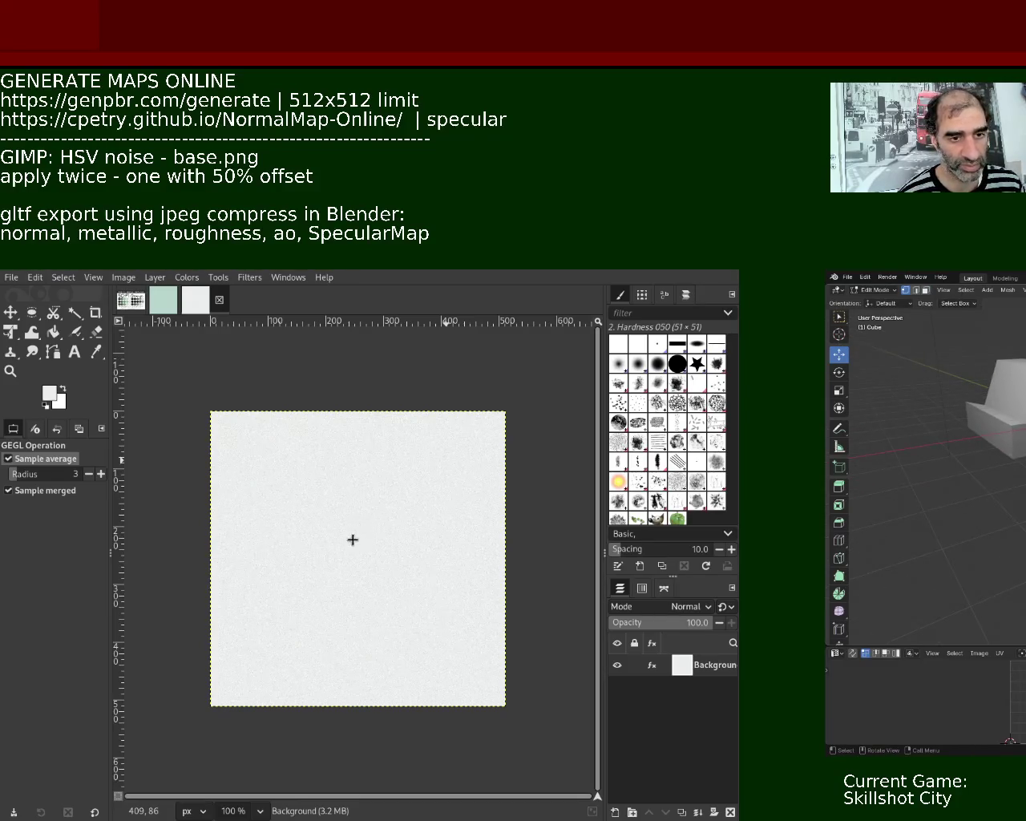
pyautogui.press('g')
pyautogui.press('y')
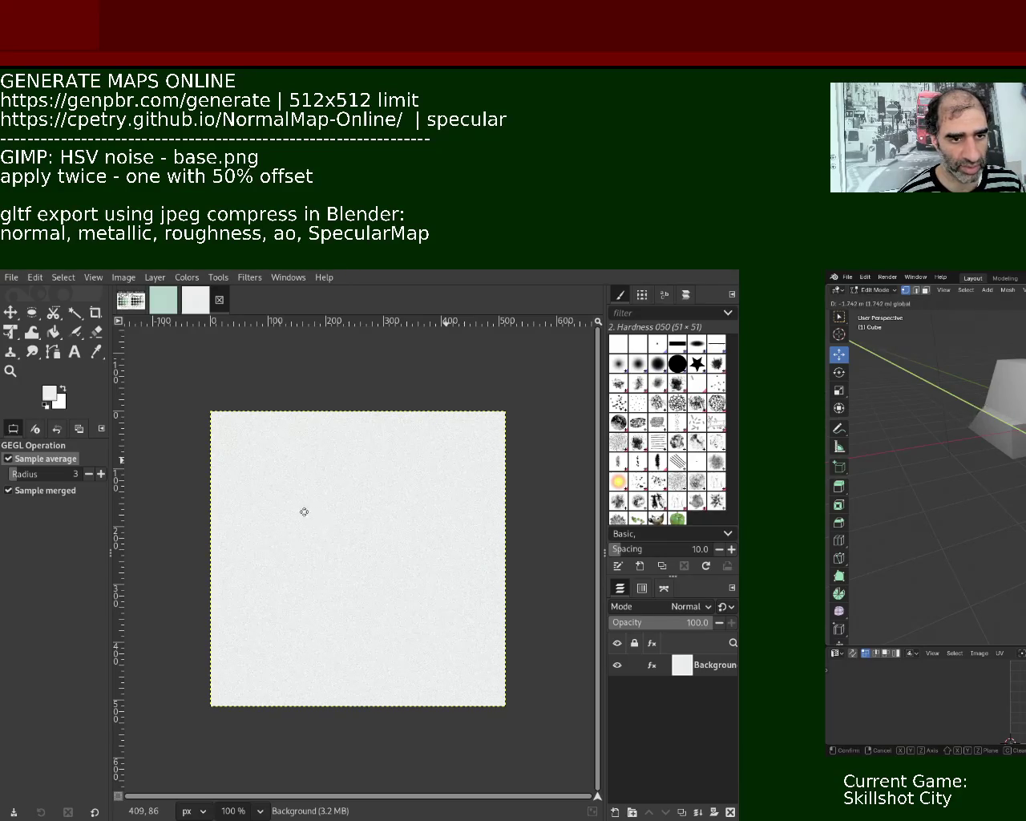
pyautogui.click(304, 512)
pyautogui.moveTo(302, 511); pyautogui.dragTo(331, 511, button='middle')
pyautogui.press('g')
pyautogui.press('y')
pyautogui.click(369, 466)
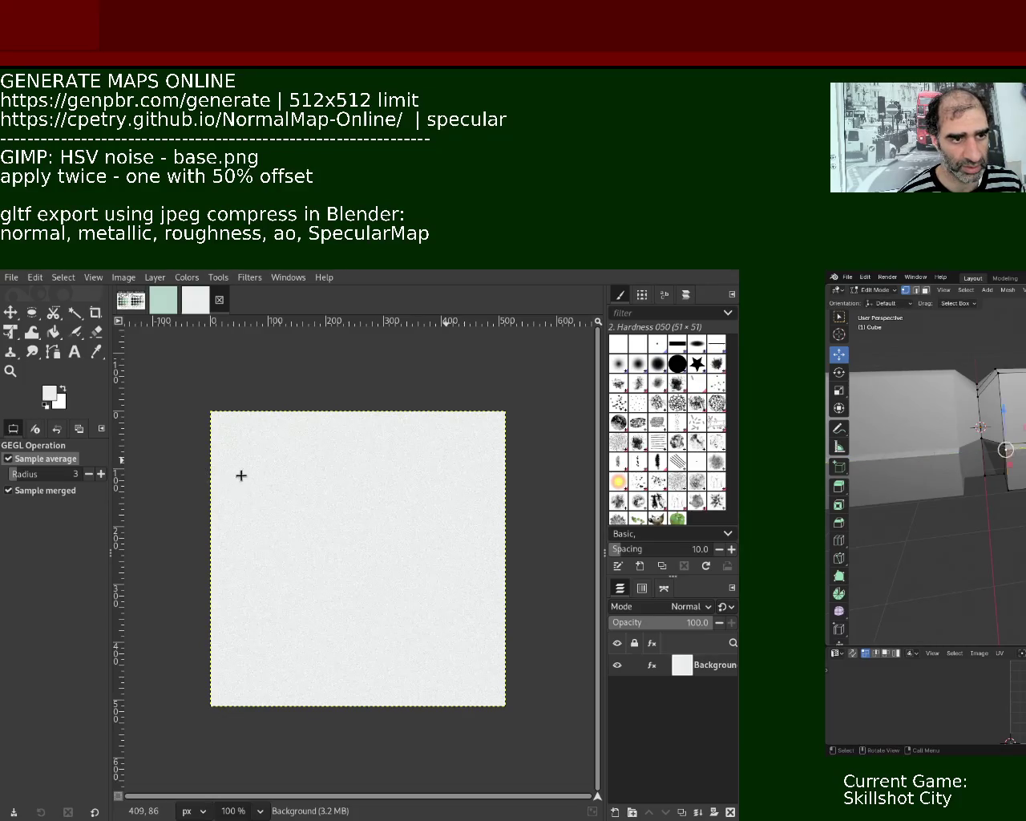
pyautogui.press('g')
pyautogui.press('y')
pyautogui.click(288, 470)
# Move the cube's lower vertex along the Y axis, undoing an unwanted stretch.
pyautogui.moveTo(254, 506); pyautogui.dragTo(236, 468, button='middle')
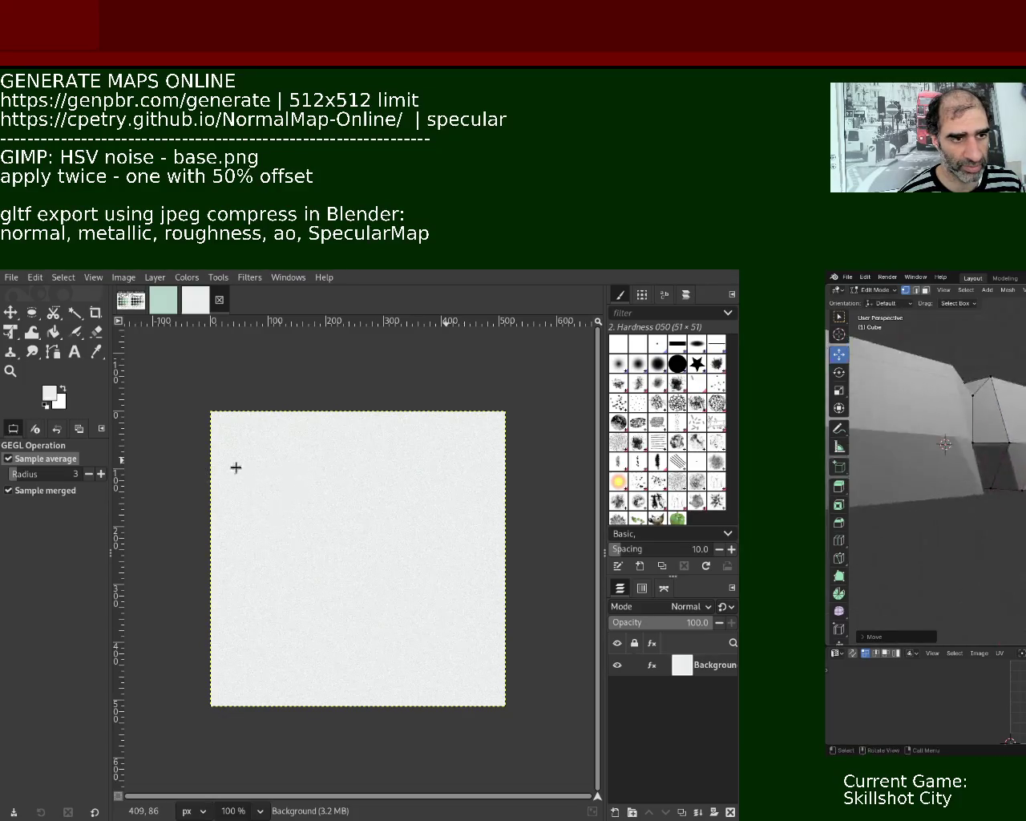
pyautogui.click(1007, 449)
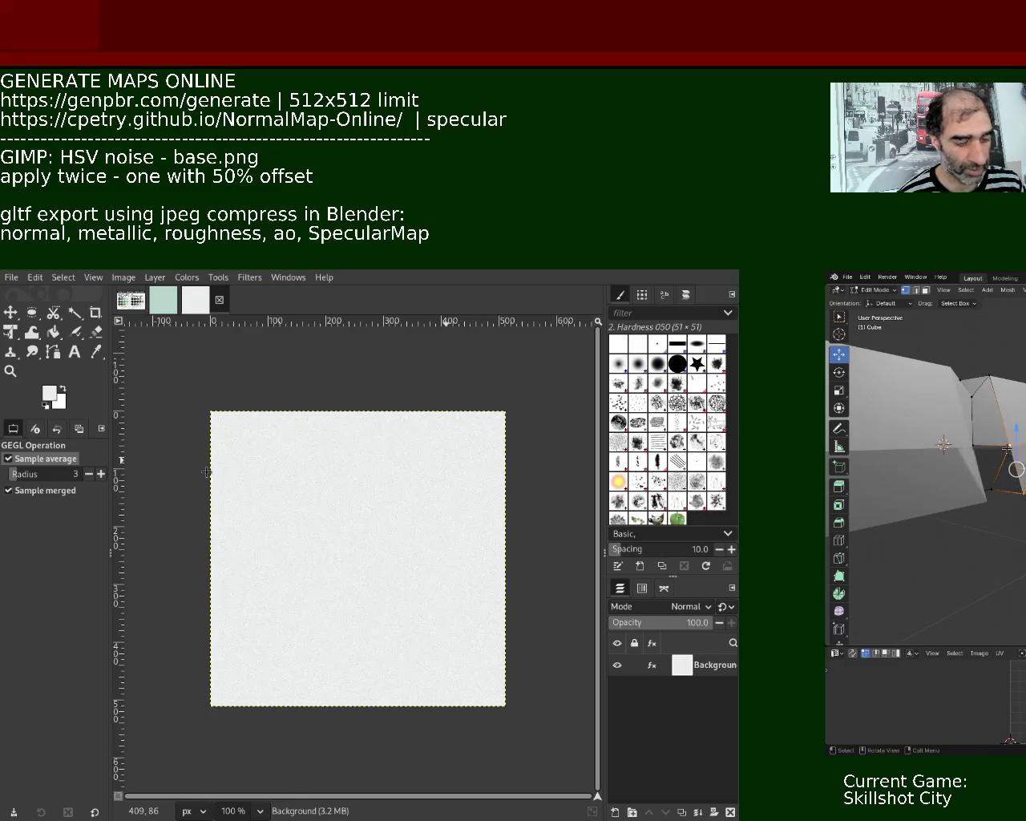
pyautogui.moveTo(260, 564)
pyautogui.mouseDown(button='middle')
pyautogui.moveTo(229, 556)
pyautogui.moveTo(230, 503)
pyautogui.mouseUp(button='middle')
pyautogui.moveTo(269, 461)
pyautogui.mouseDown(button='middle')
pyautogui.moveTo(217, 414)
pyautogui.moveTo(282, 472)
pyautogui.moveTo(275, 449)
pyautogui.moveTo(330, 439)
pyautogui.moveTo(225, 483)
pyautogui.moveTo(200, 428)
pyautogui.moveTo(230, 442)
pyautogui.moveTo(224, 476)
pyautogui.moveTo(211, 481)
pyautogui.mouseUp(button='middle')
pyautogui.click(187, 415)
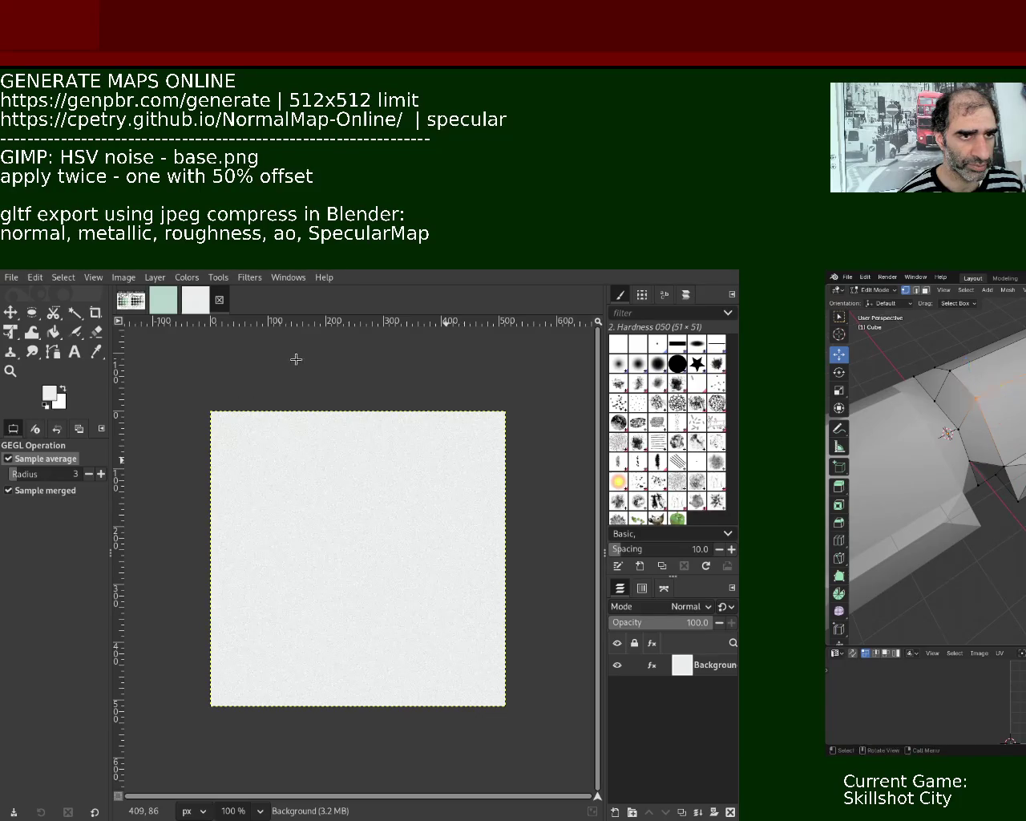
pyautogui.moveTo(222, 392)
pyautogui.mouseDown(button='middle')
pyautogui.moveTo(261, 414)
pyautogui.moveTo(297, 458)
pyautogui.moveTo(294, 426)
pyautogui.moveTo(238, 434)
pyautogui.mouseUp(button='middle')
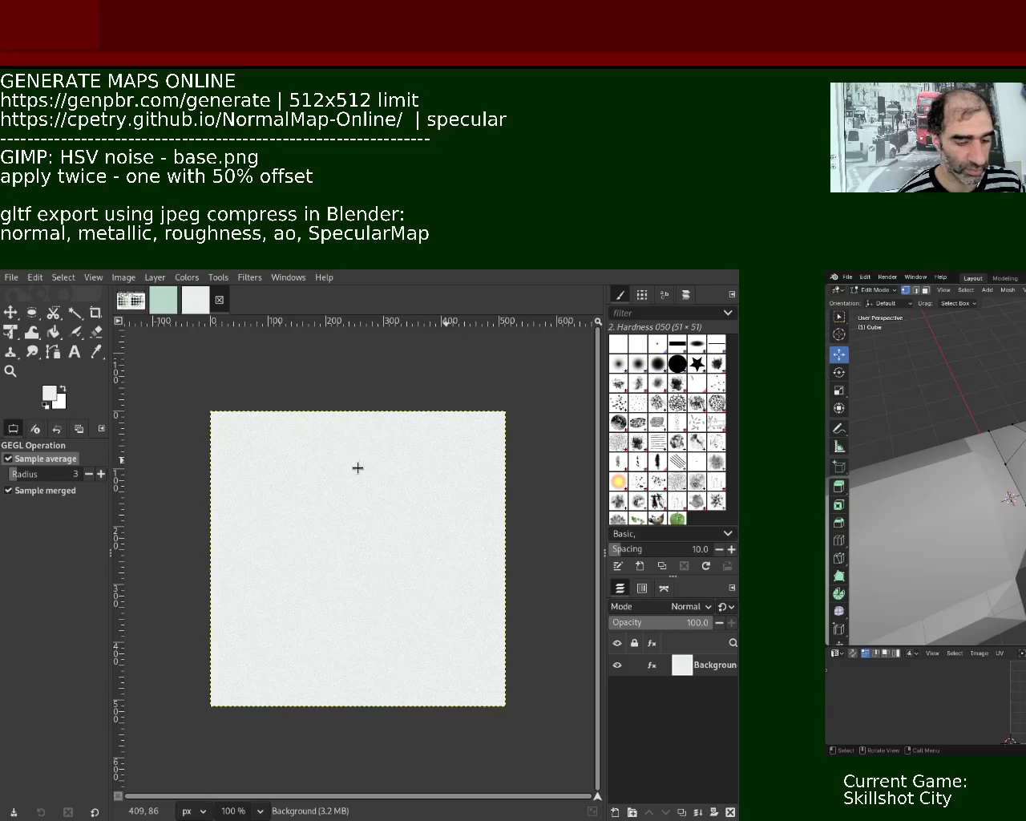
pyautogui.moveTo(337, 561); pyautogui.dragTo(234, 529, button='middle')
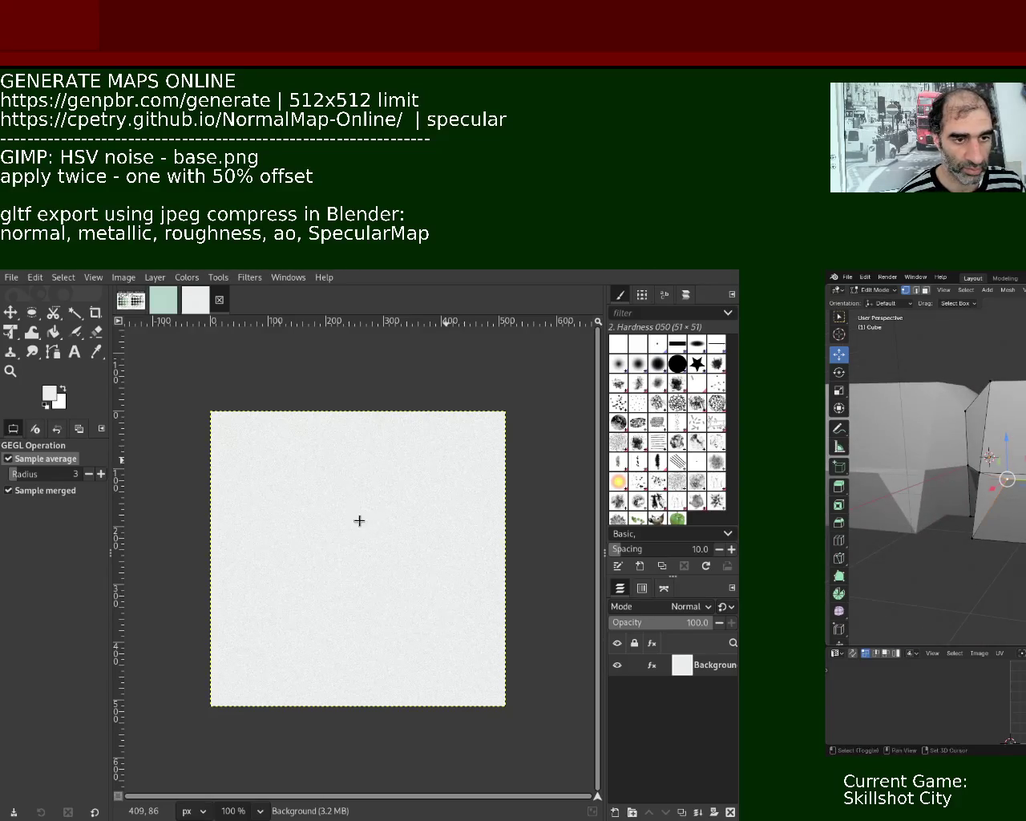
pyautogui.keyDown('shift'); pyautogui.click(1007, 478); pyautogui.keyUp('shift')
pyautogui.click(972, 538)
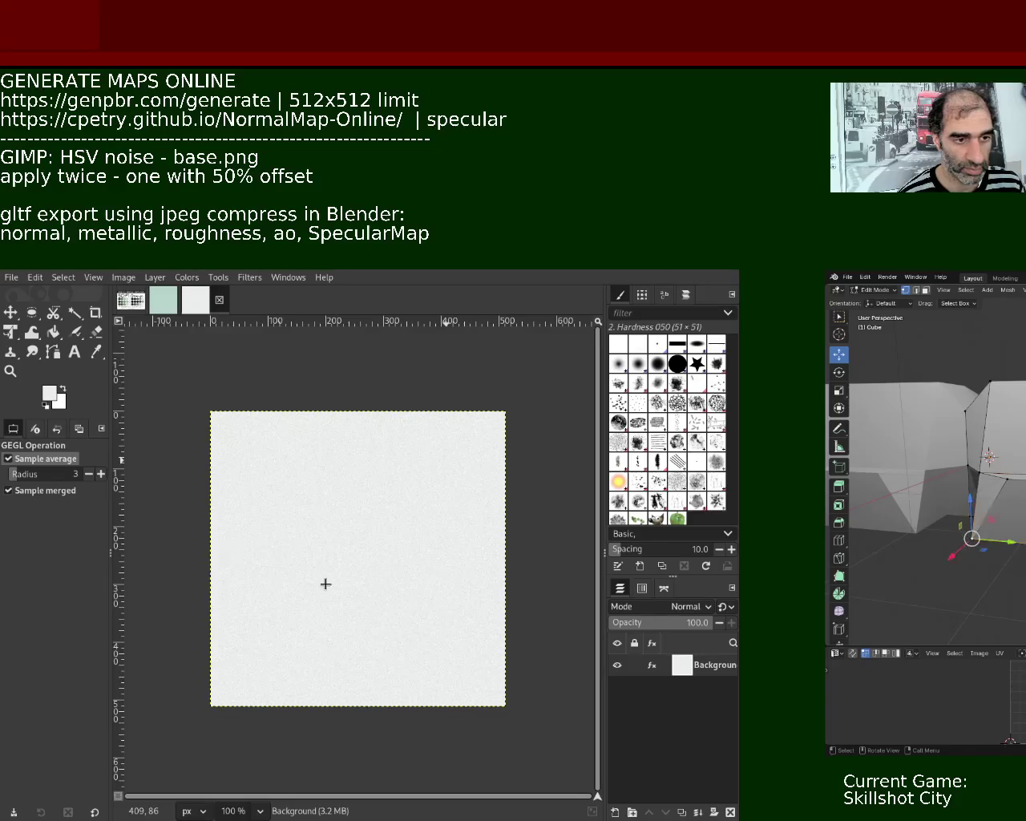
pyautogui.hotkey('alt', 'a')
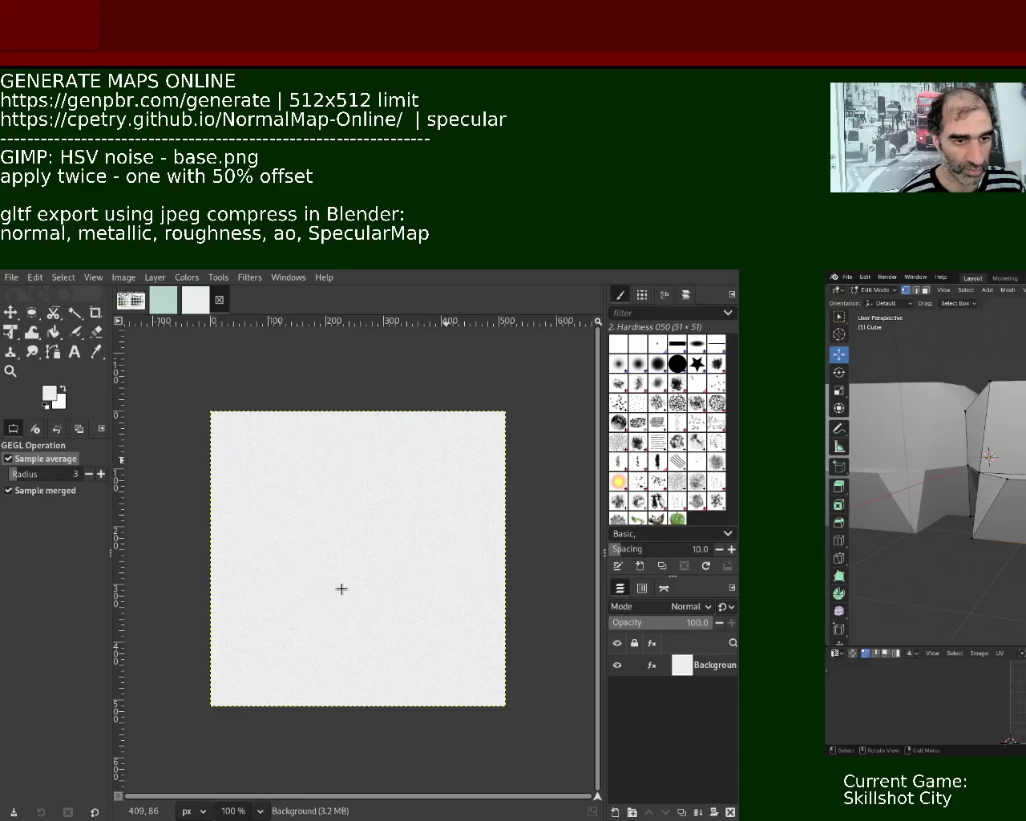
pyautogui.press('g')
pyautogui.press('y')
pyautogui.press('Return')
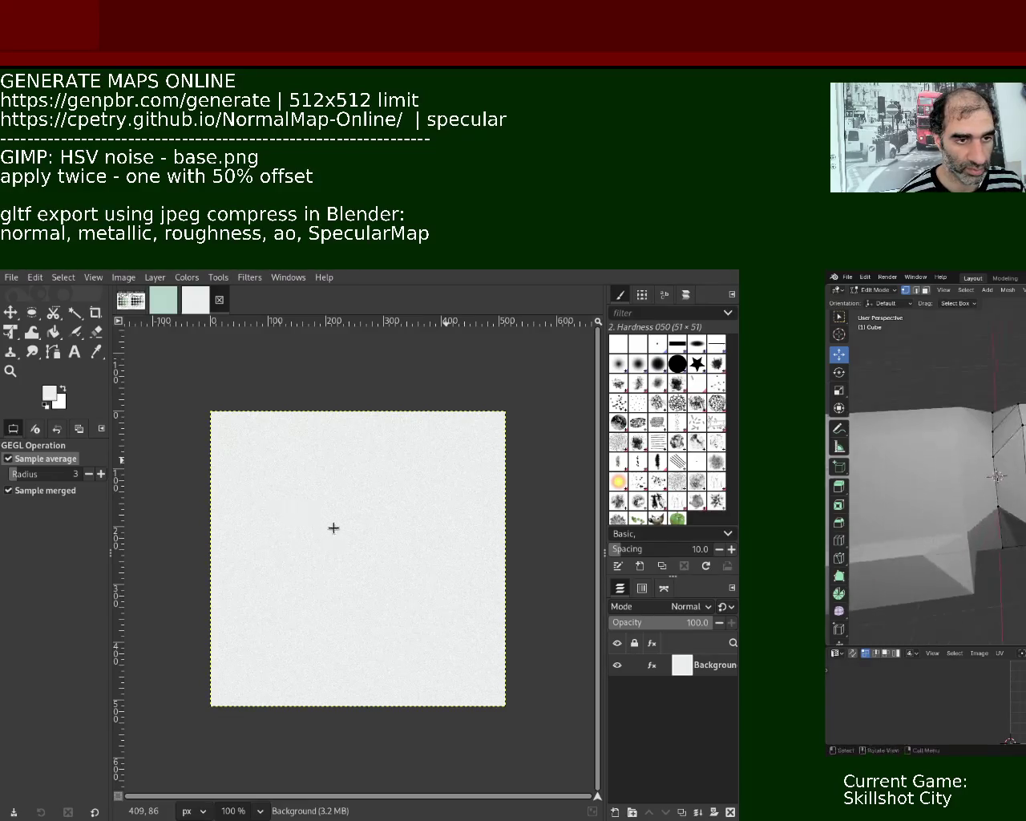
pyautogui.press('g')
pyautogui.press('y')
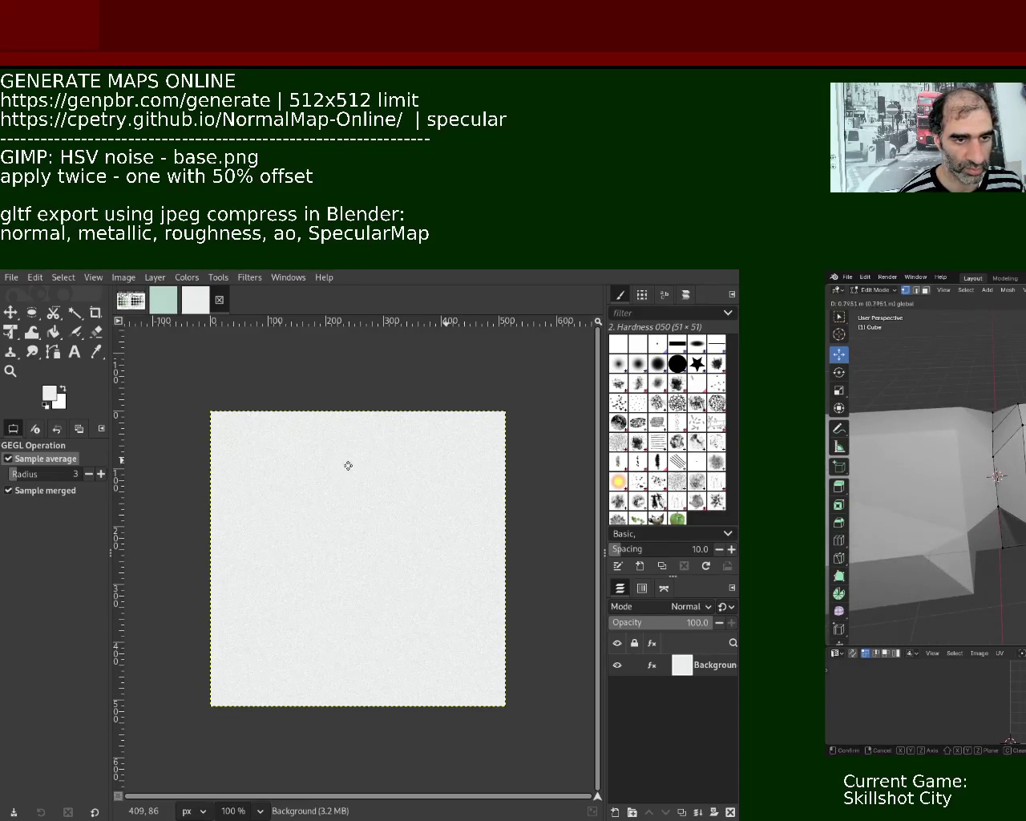
pyautogui.press('Return')
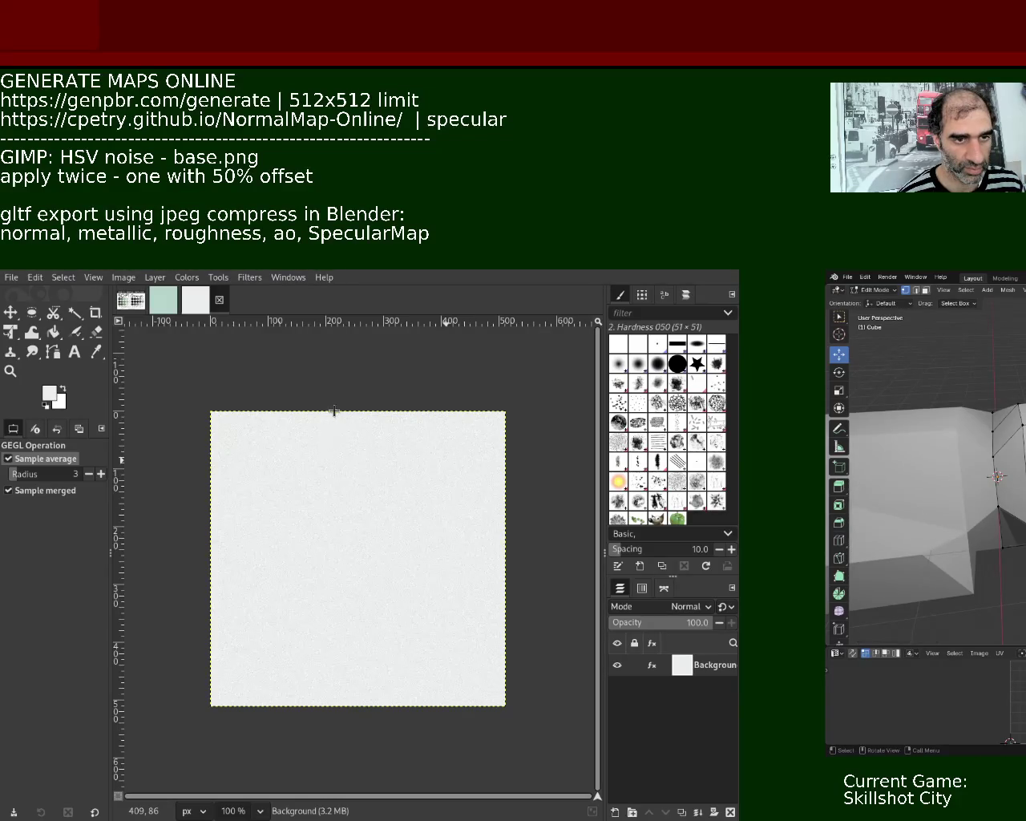
pyautogui.moveTo(922, 498)
pyautogui.mouseDown(button='middle')
pyautogui.moveTo(955, 521)
pyautogui.moveTo(930, 482)
pyautogui.mouseUp(button='middle')
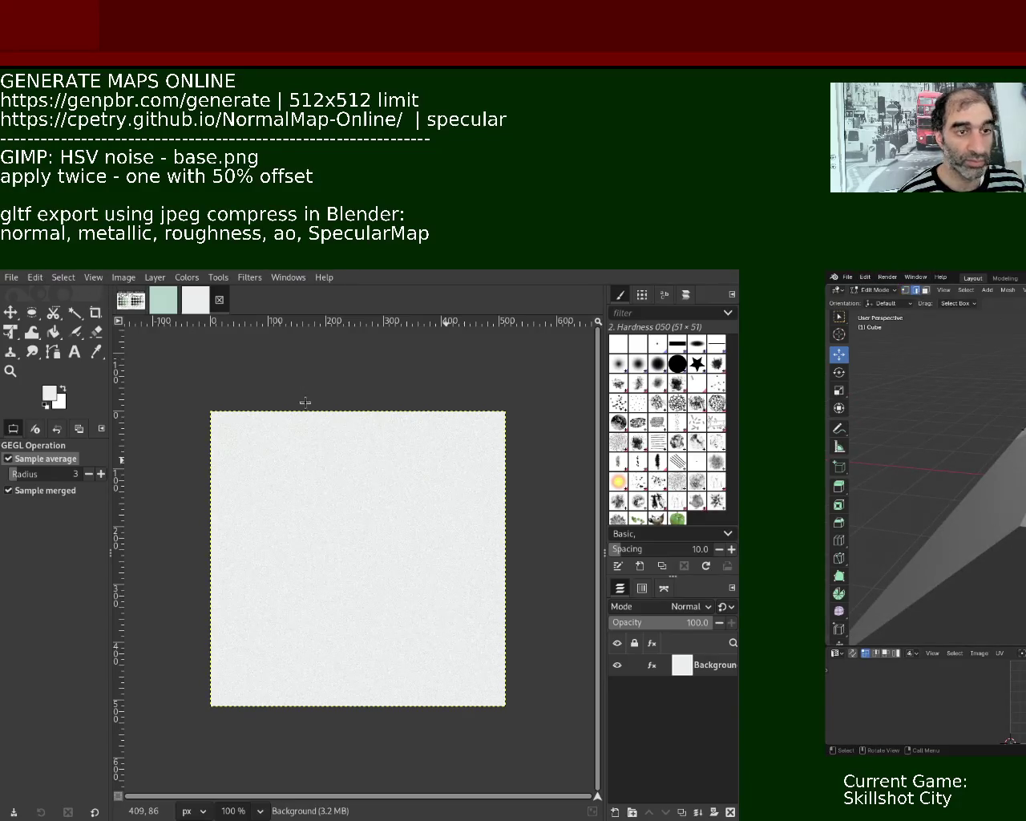
pyautogui.press('g')
pyautogui.press('Return')
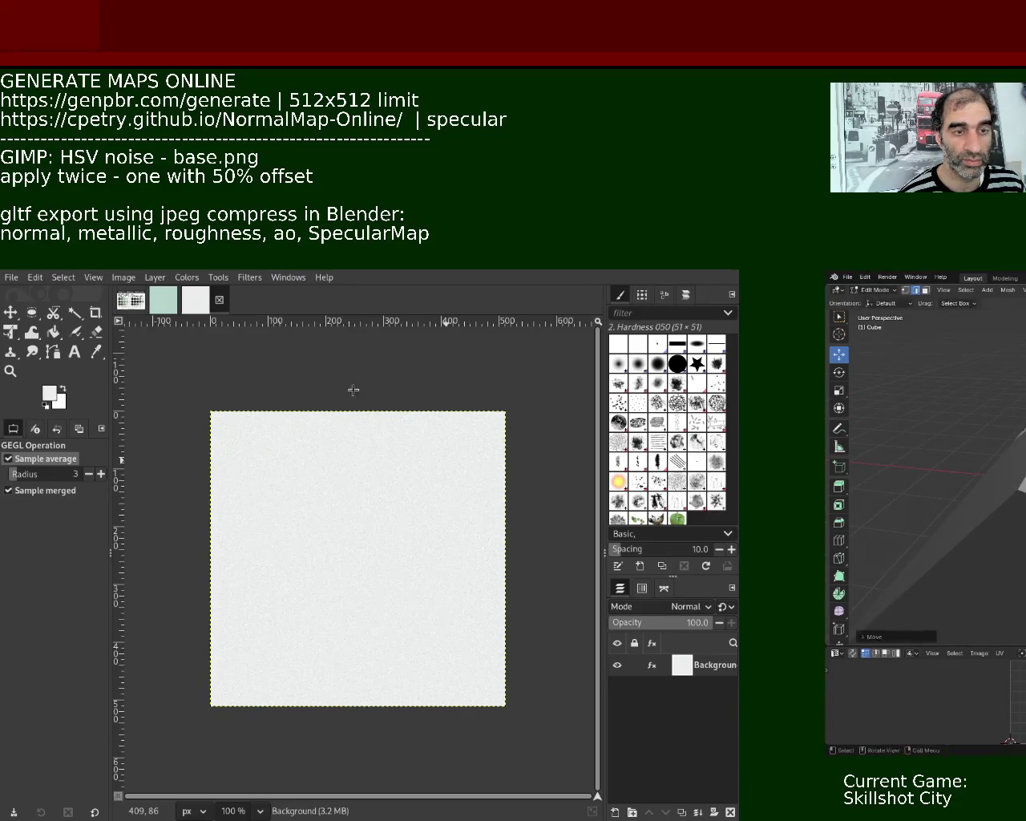
pyautogui.hotkey('ctrl', 'z')
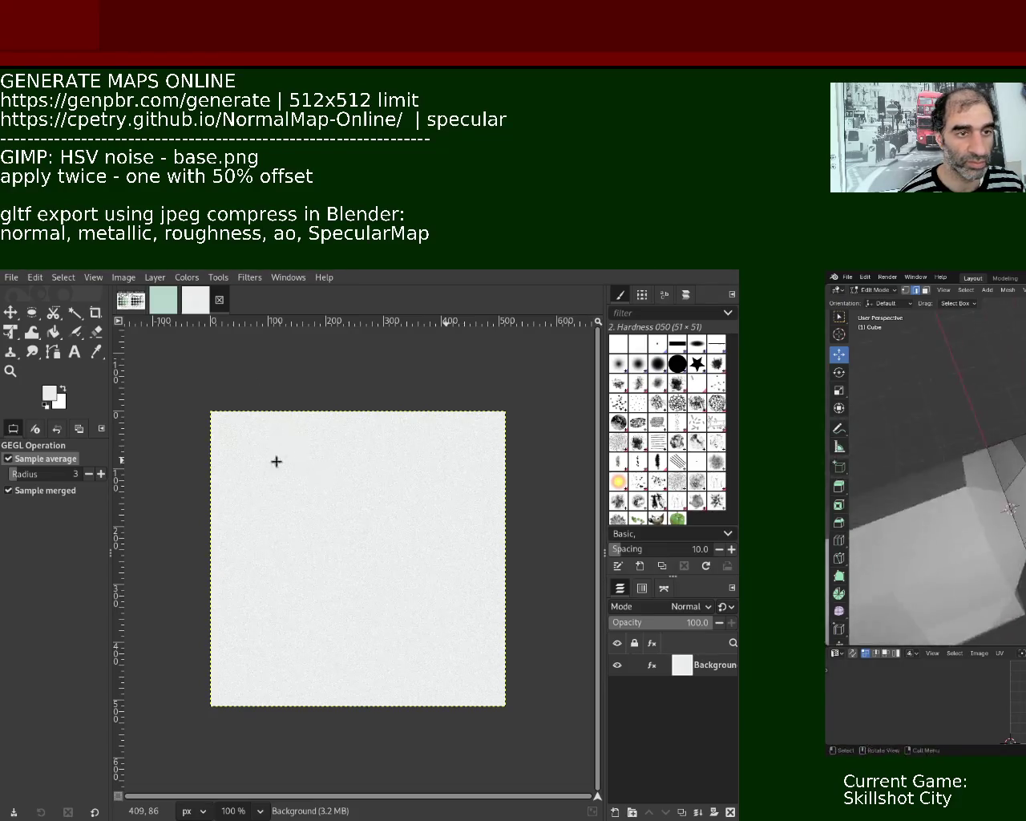
# Subdivide the two bottom-front edges to add extra edge cuts.
pyautogui.moveTo(1016, 401); pyautogui.dragTo(972, 398, button='middle')
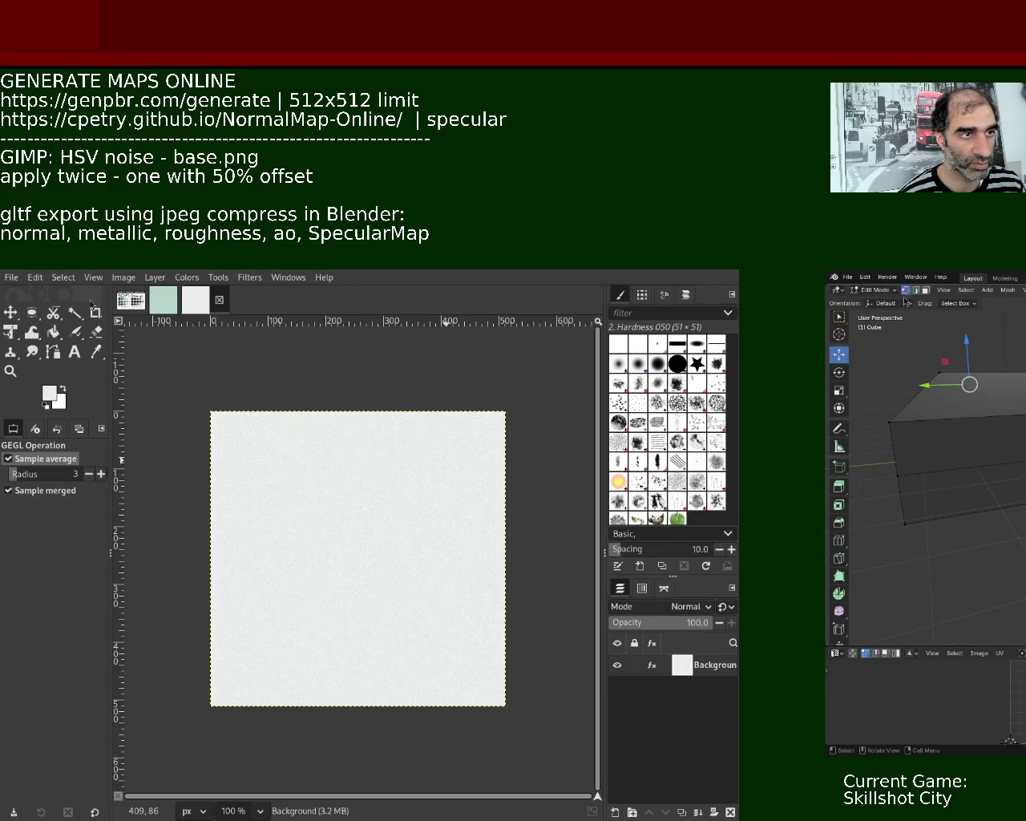
pyautogui.click(908, 523)
pyautogui.keyDown('shift'); pyautogui.click(1004, 507); pyautogui.keyUp('shift')
pyautogui.rightClick(998, 479)
pyautogui.click(1002, 480)
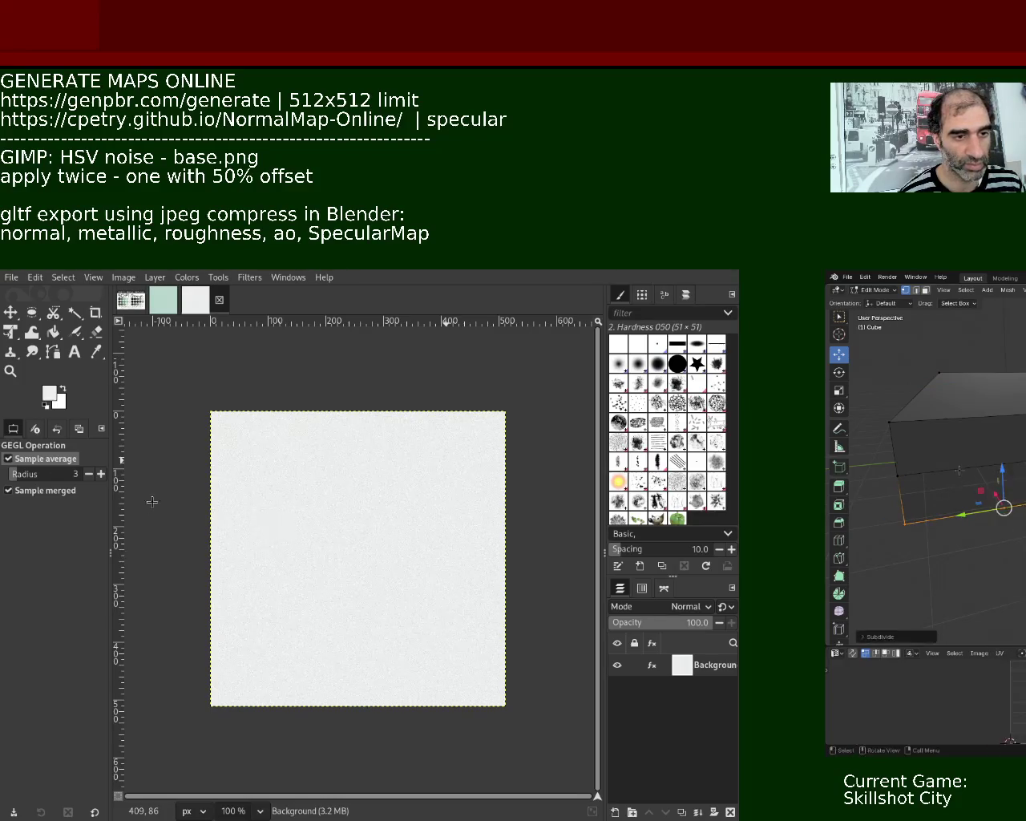
pyautogui.hotkey('ctrl', 'shift', 'z')
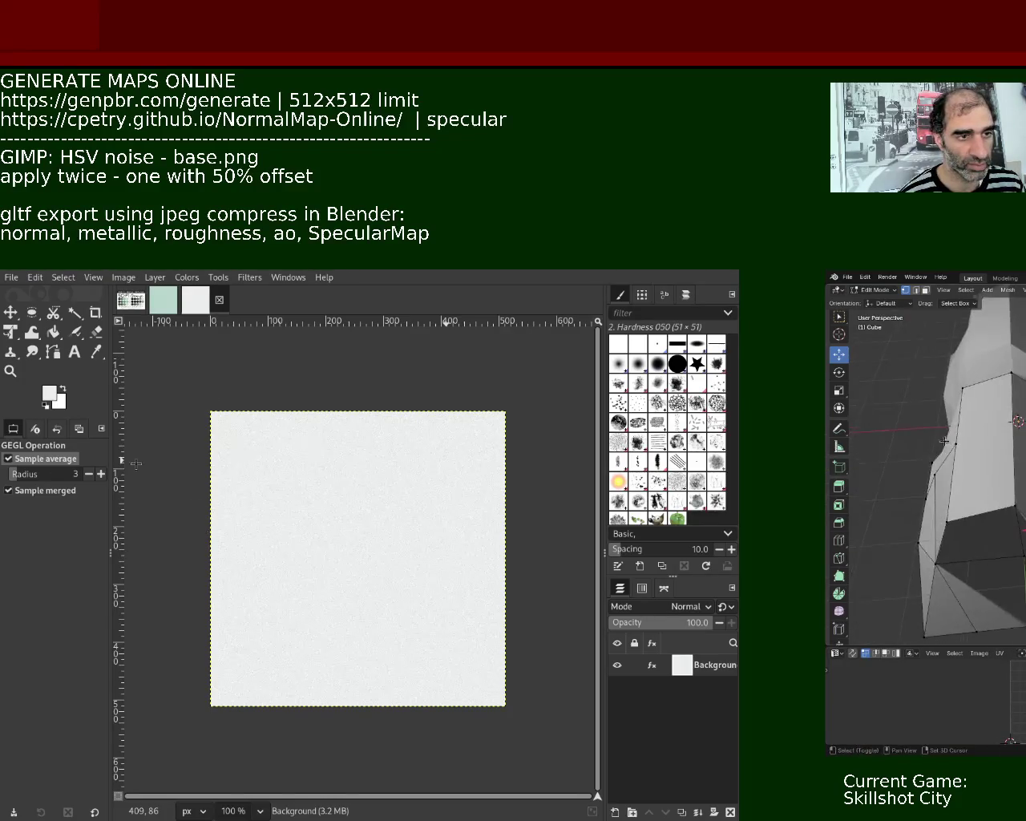
pyautogui.moveTo(974, 443); pyautogui.dragTo(960, 431, button='middle')
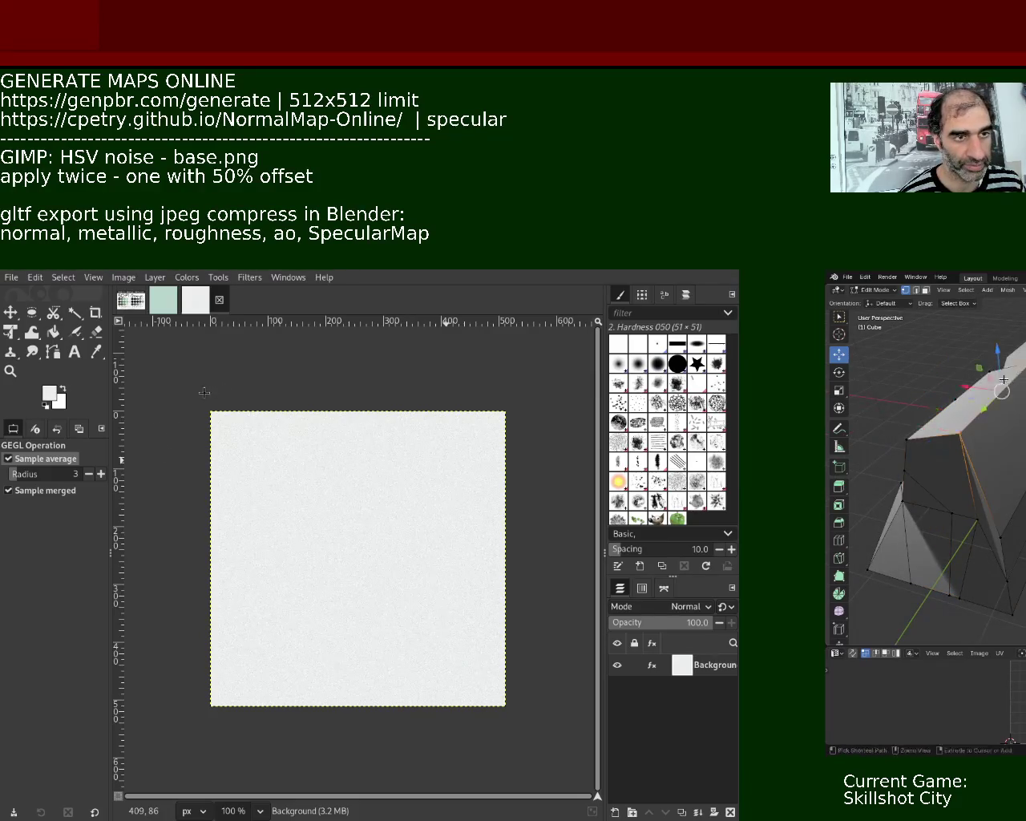
pyautogui.keyDown('shift'); pyautogui.moveTo(1005, 393); pyautogui.dragTo(1025, 498, button='middle'); pyautogui.keyUp('shift')
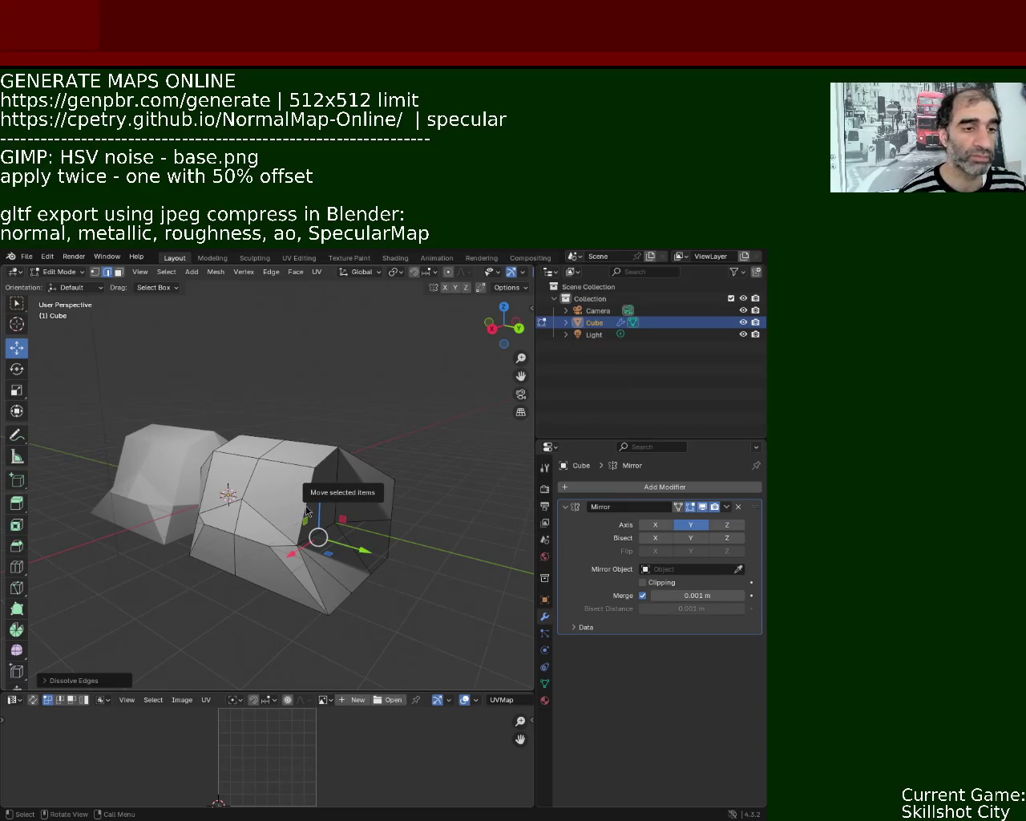
# Raise a front-face vertex slightly, then try scaling a lower edge and undo it.
pyautogui.moveTo(352, 659); pyautogui.dragTo(258, 512, button='middle')
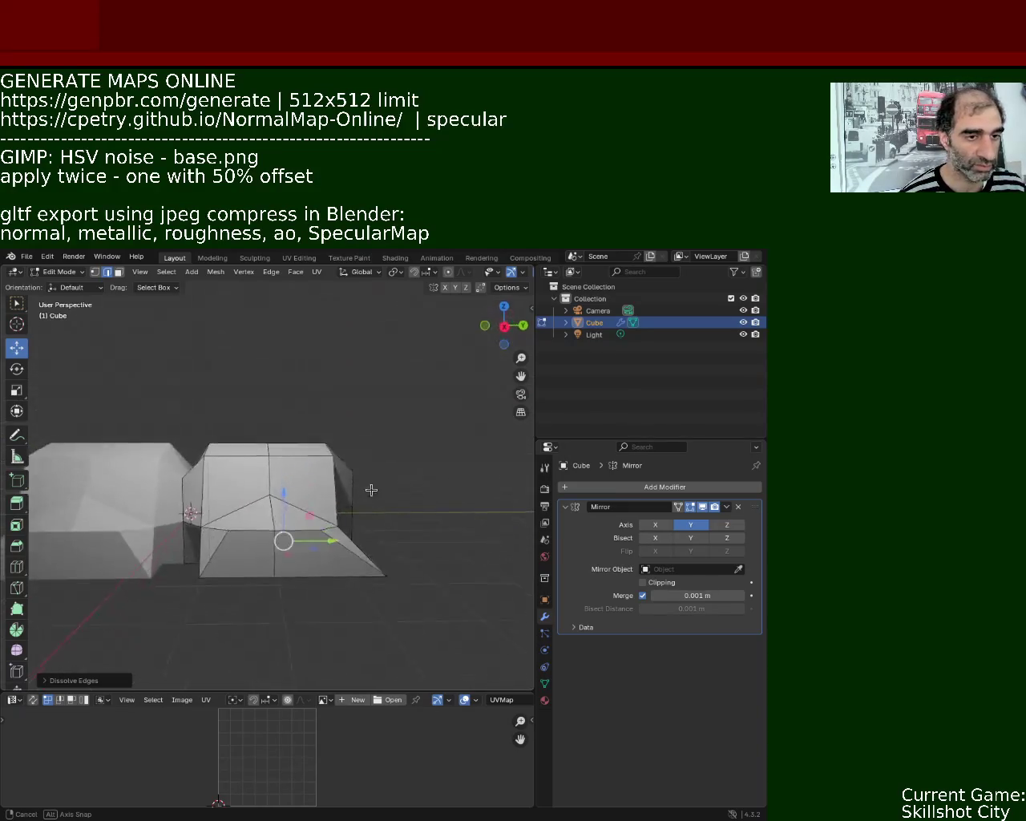
pyautogui.click(95, 272)
pyautogui.click(270, 495)
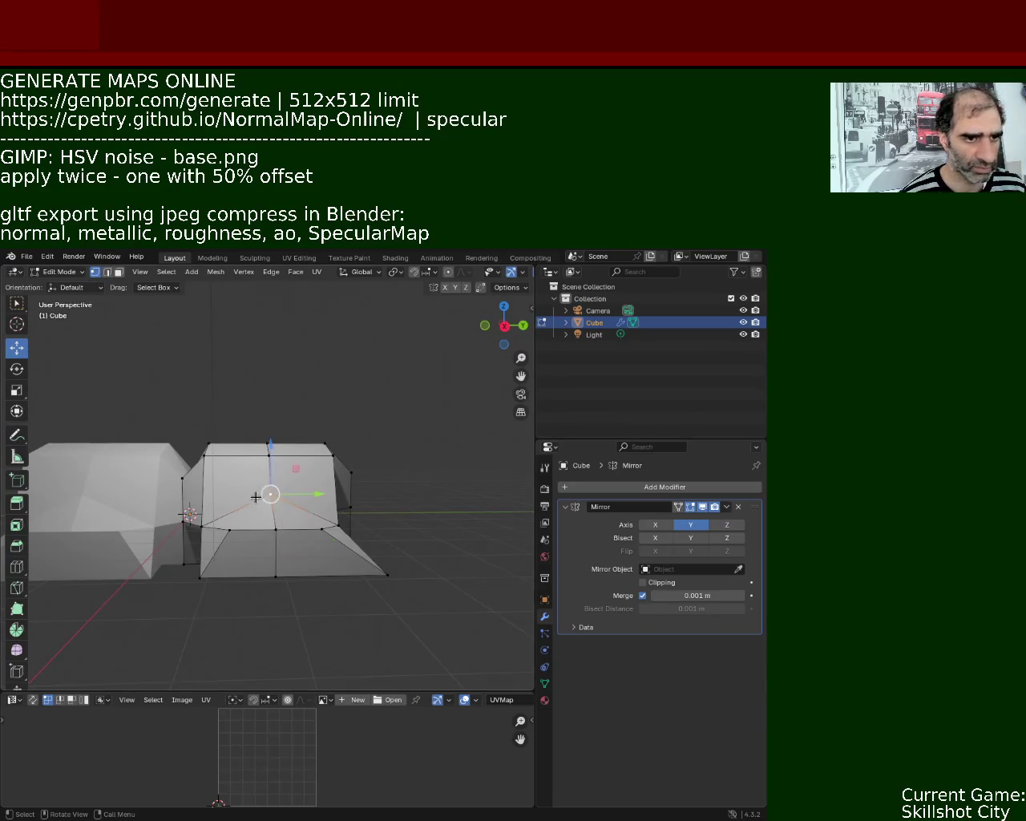
pyautogui.moveTo(271, 472); pyautogui.dragTo(271, 469)
pyautogui.click(271, 468)
pyautogui.click(322, 528)
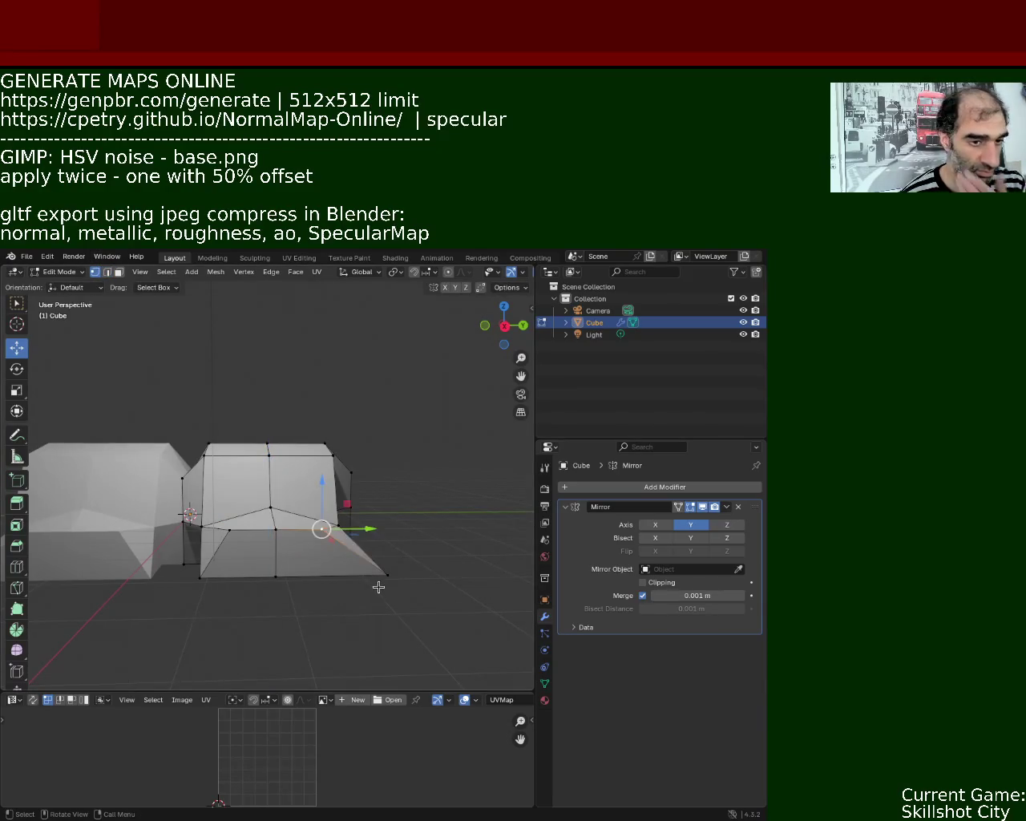
pyautogui.moveTo(277, 562); pyautogui.dragTo(244, 534, button='middle')
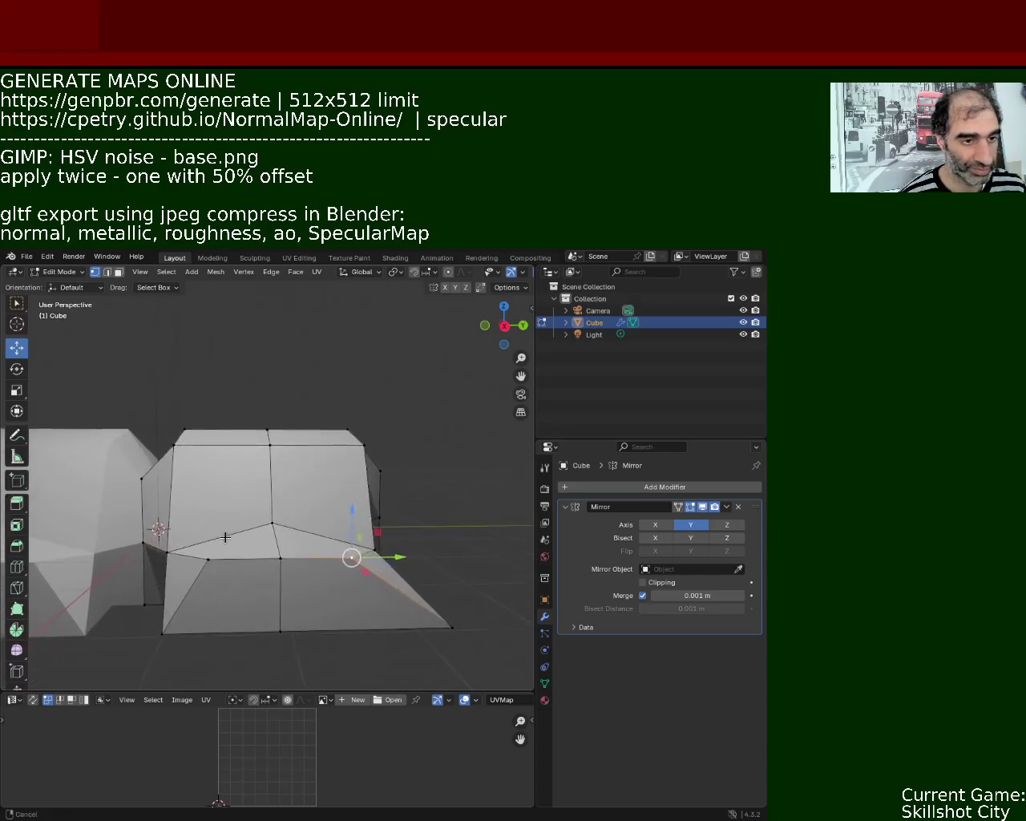
pyautogui.keyDown('shift'); pyautogui.click(161, 552); pyautogui.keyUp('shift')
pyautogui.rightClick(161, 552)
pyautogui.press('s')
pyautogui.click(207, 559)
pyautogui.hotkey('ctrl', 'z')
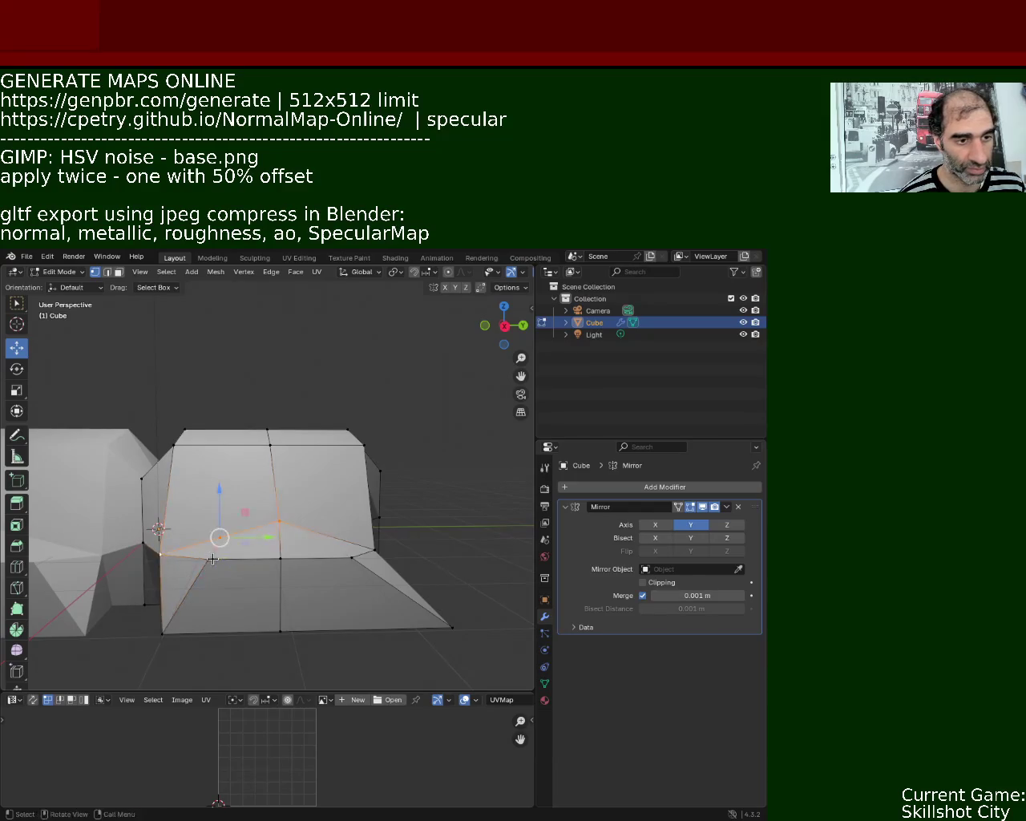
pyautogui.hotkey('ctrl', 'z')
pyautogui.hotkey('ctrl', 'z')
# Subdivide the lower front edge and push the new middle vertex along Y and upward.
pyautogui.click(226, 536)
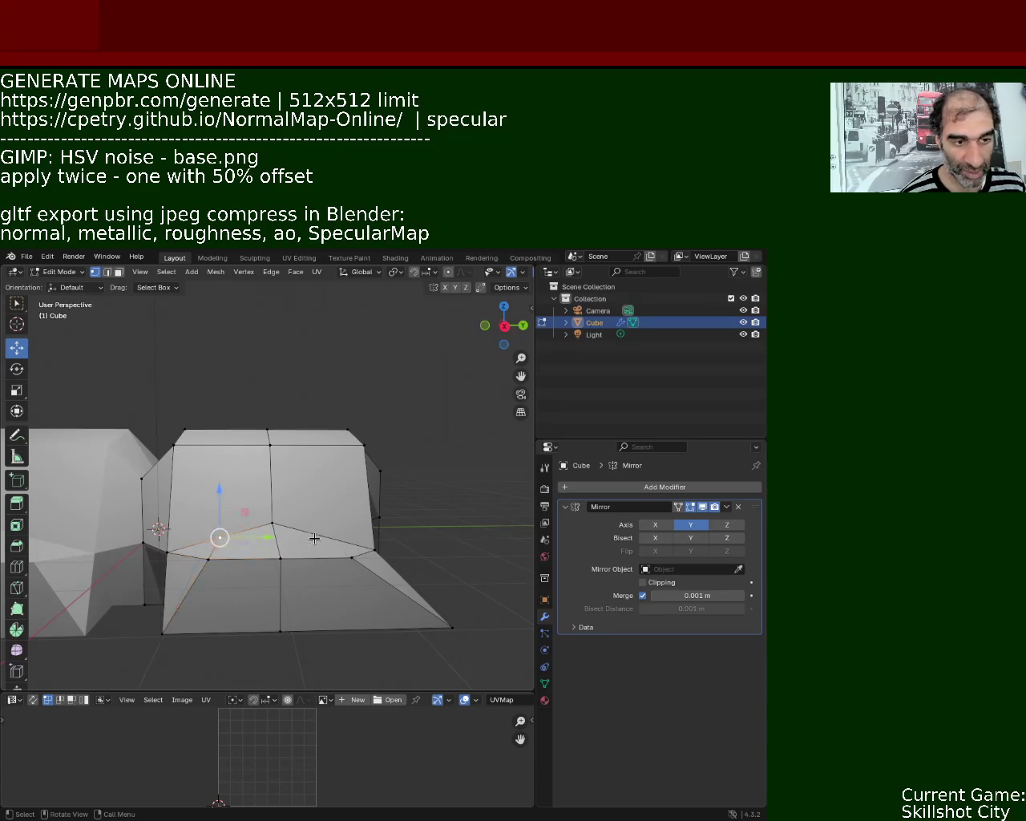
pyautogui.click(275, 528)
pyautogui.click(327, 536)
pyautogui.rightClick(346, 555)
pyautogui.click(345, 554)
pyautogui.keyDown('shift'); pyautogui.click(328, 535); pyautogui.keyUp('shift')
pyautogui.click(328, 535)
pyautogui.moveTo(383, 538); pyautogui.dragTo(399, 534)
pyautogui.moveTo(354, 487); pyautogui.dragTo(354, 476)
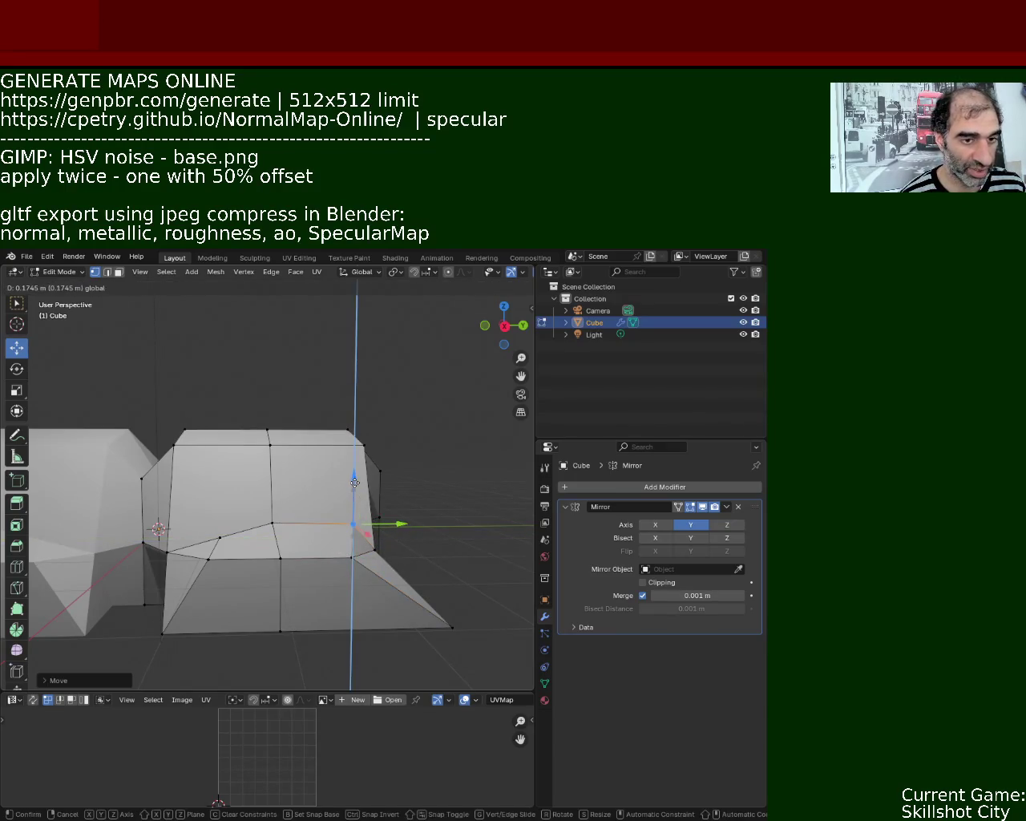
# Shift the lower centre vertex along Y and up, and pull two bottom vertices inward.
pyautogui.click(221, 536)
pyautogui.moveTo(267, 539); pyautogui.dragTo(250, 539)
pyautogui.moveTo(206, 496); pyautogui.dragTo(209, 489)
pyautogui.click(273, 523)
pyautogui.click(453, 628)
pyautogui.moveTo(482, 626); pyautogui.dragTo(379, 623)
pyautogui.click(421, 599)
pyautogui.moveTo(469, 598); pyautogui.dragTo(425, 599)
pyautogui.moveTo(425, 599)
pyautogui.mouseDown(button='middle')
pyautogui.moveTo(319, 600)
pyautogui.moveTo(274, 560)
pyautogui.mouseUp(button='middle')
pyautogui.keyDown('shift'); pyautogui.click(344, 525); pyautogui.keyUp('shift')
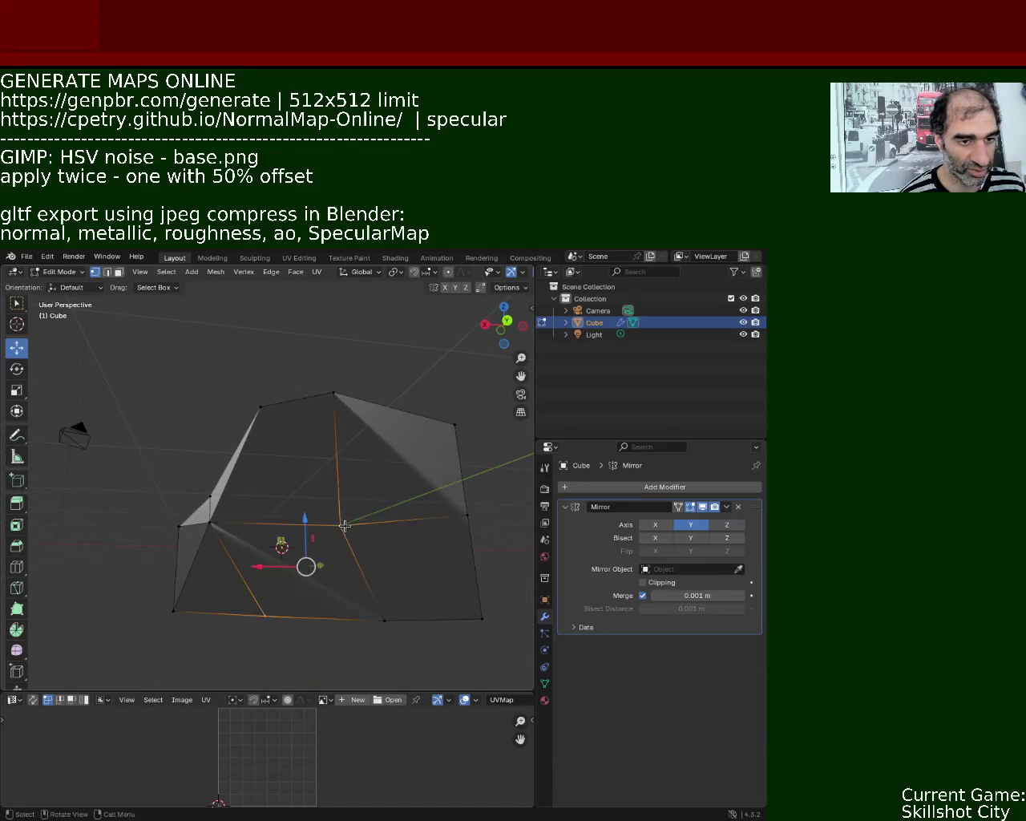
# Select the centre vertex, raise it along Z, then slide it along the Y and X axes.
pyautogui.click(116, 274)
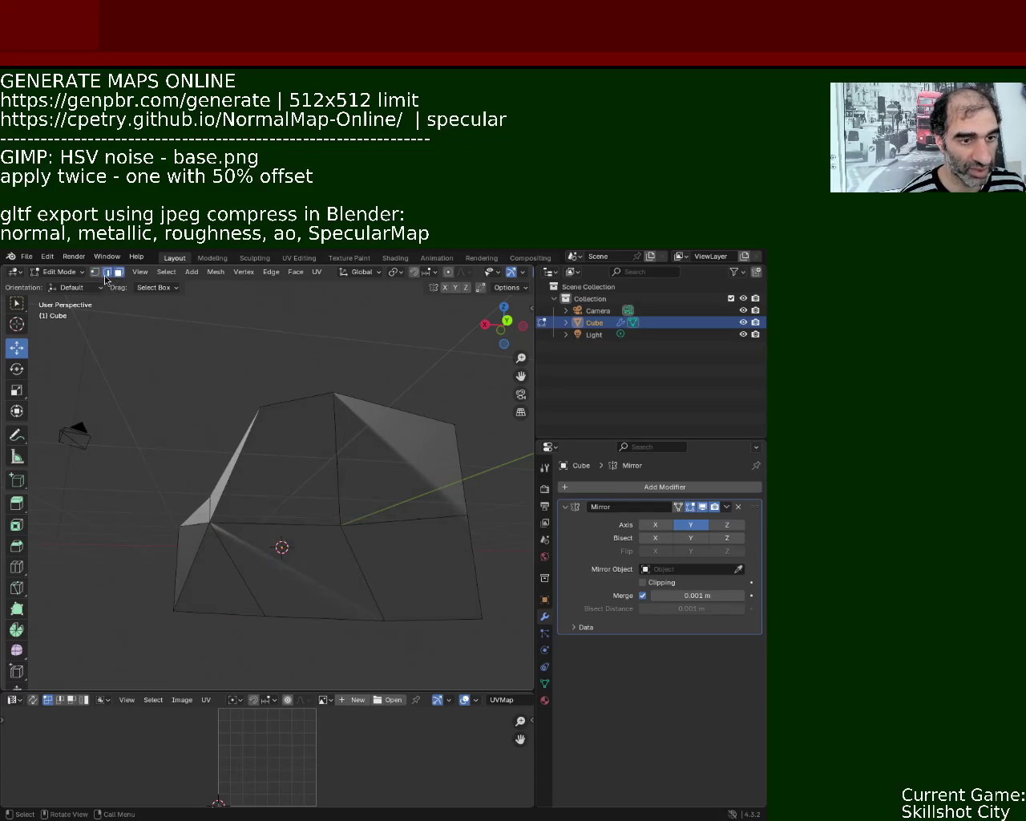
pyautogui.click(265, 616)
pyautogui.keyDown('shift'); pyautogui.click(340, 525); pyautogui.keyUp('shift')
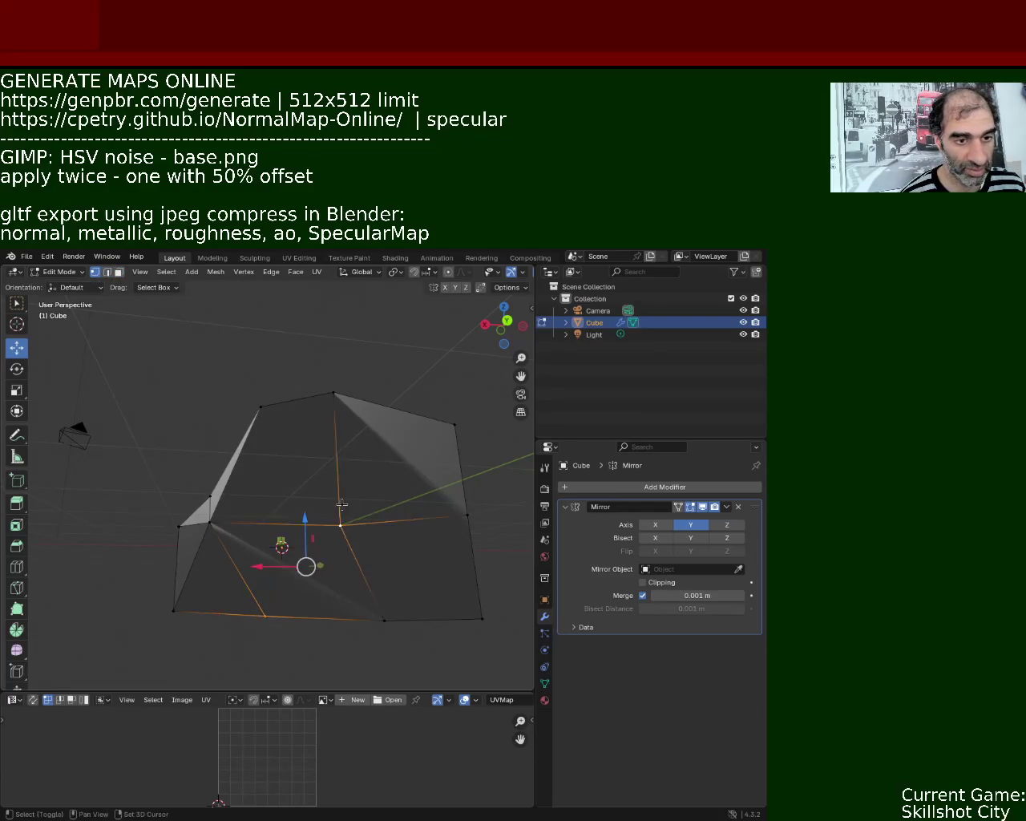
pyautogui.click(340, 525)
pyautogui.moveTo(347, 569); pyautogui.dragTo(388, 533, button='middle')
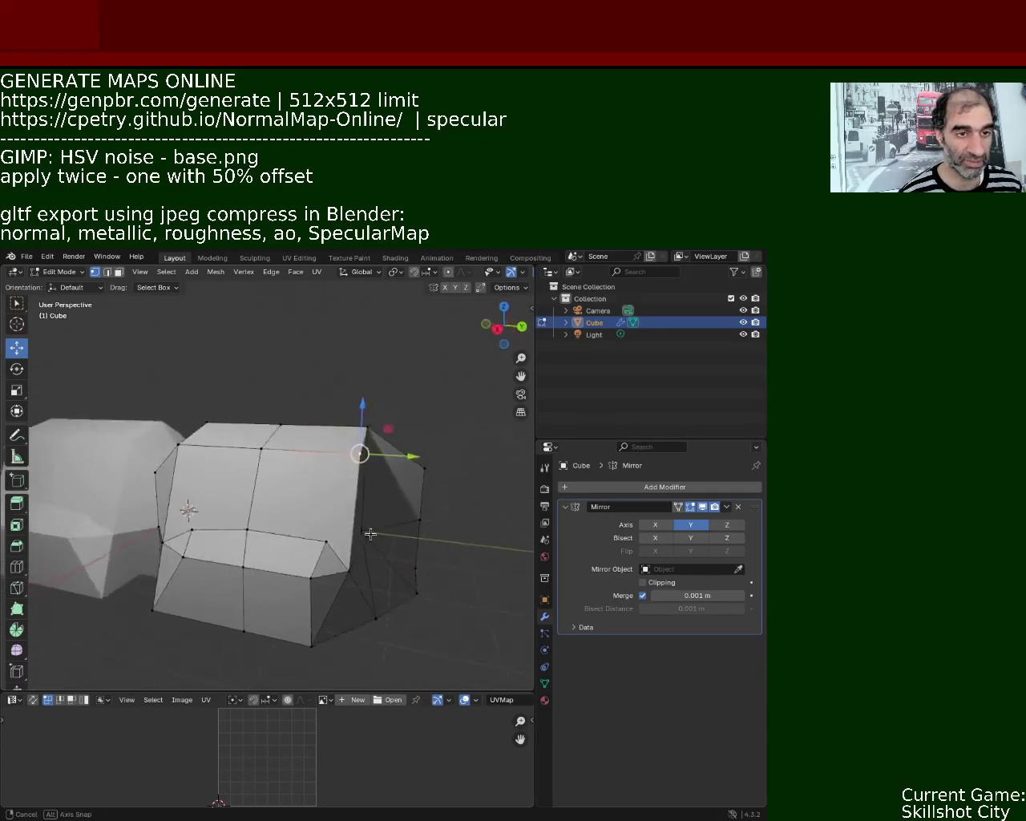
pyautogui.moveTo(342, 439); pyautogui.dragTo(367, 449, button='middle')
pyautogui.moveTo(367, 452); pyautogui.dragTo(365, 461)
pyautogui.rightClick(365, 461)
pyautogui.moveTo(364, 462); pyautogui.dragTo(294, 465, button='middle')
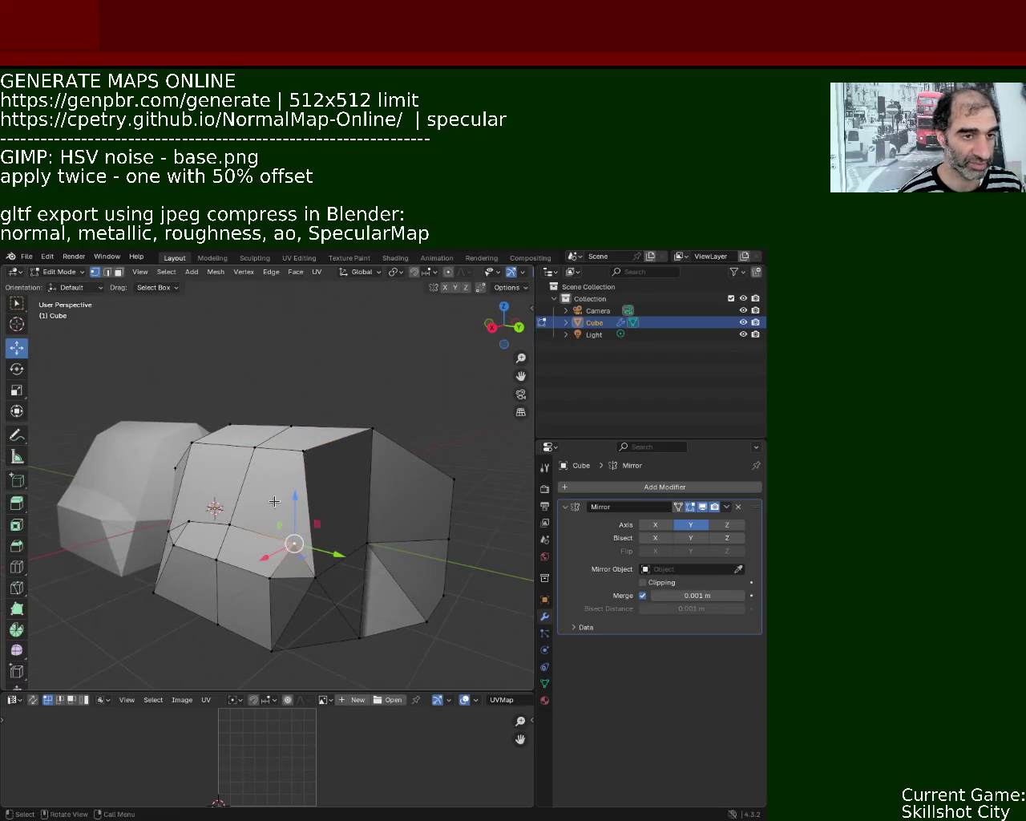
pyautogui.press('g')
pyautogui.press('z')
pyautogui.click(319, 487)
pyautogui.moveTo(348, 519); pyautogui.dragTo(293, 542)
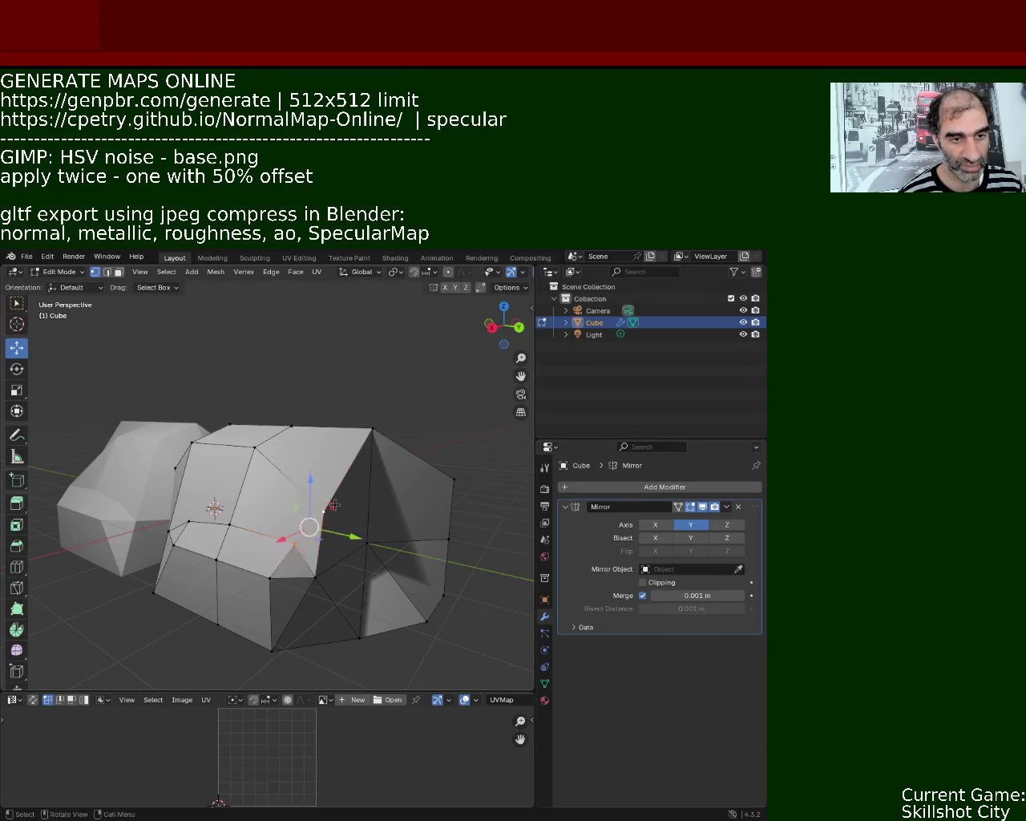
pyautogui.moveTo(353, 544)
pyautogui.mouseDown(button='middle')
pyautogui.moveTo(297, 520)
pyautogui.moveTo(360, 538)
pyautogui.moveTo(358, 507)
pyautogui.mouseUp(button='middle')
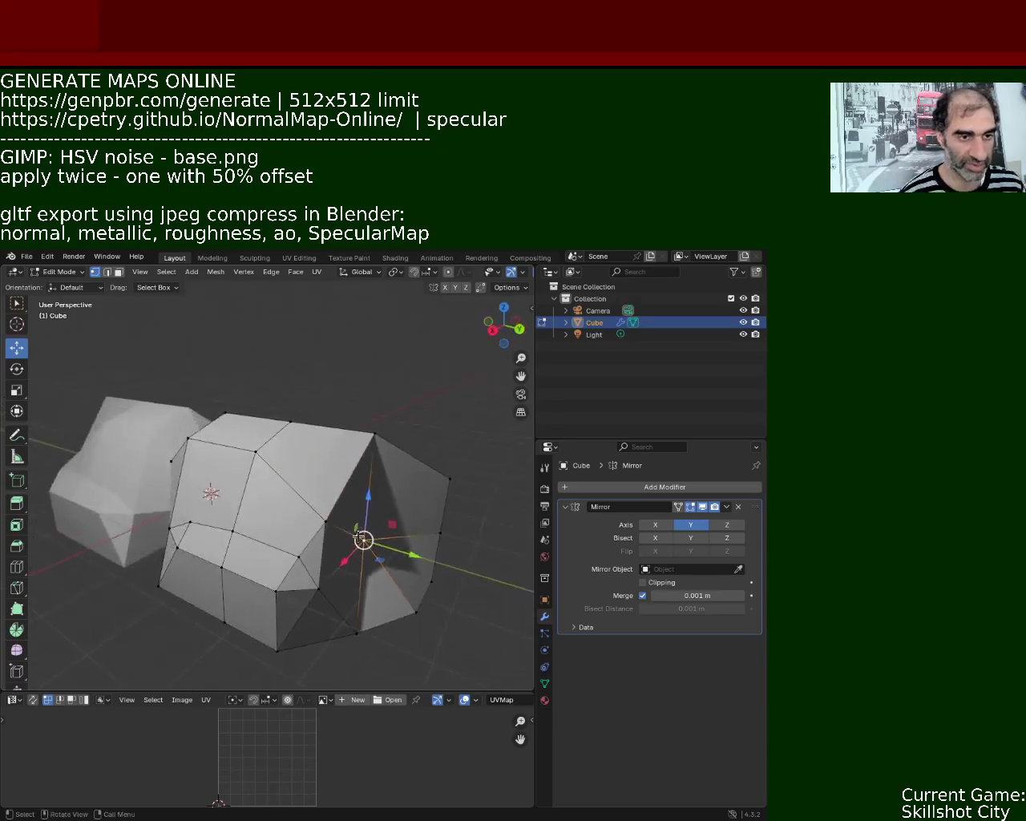
pyautogui.moveTo(311, 541); pyautogui.dragTo(333, 527)
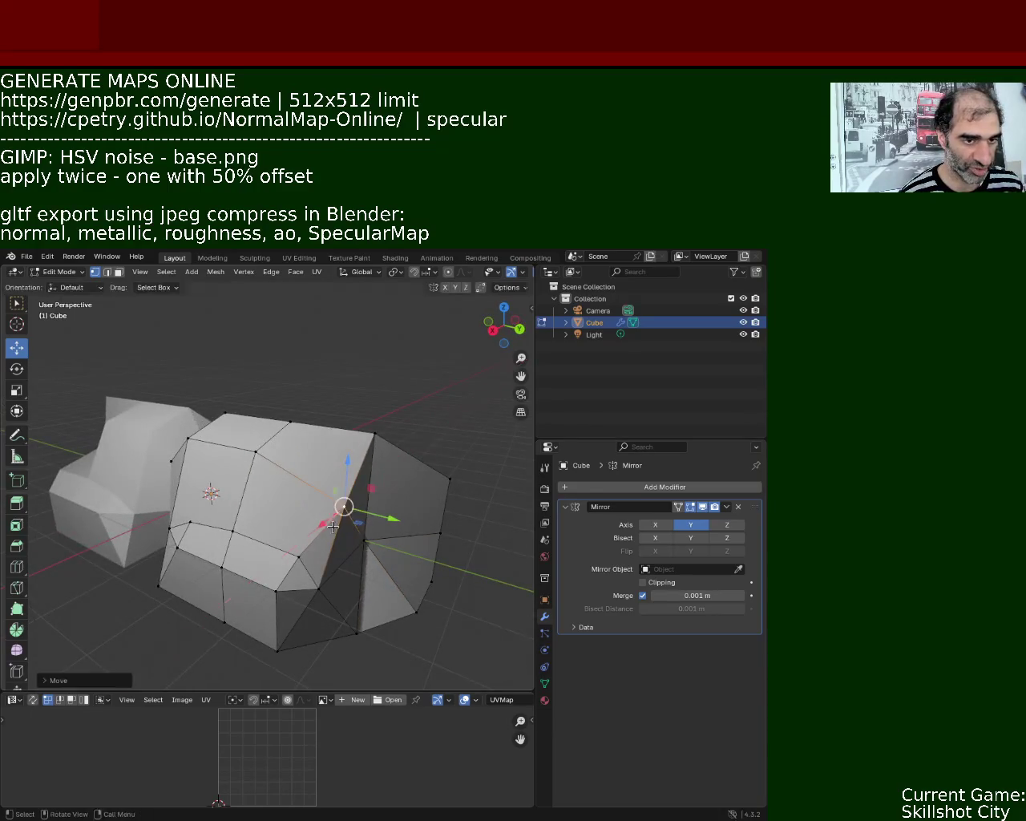
pyautogui.moveTo(333, 526)
pyautogui.mouseDown(button='middle')
pyautogui.moveTo(401, 490)
pyautogui.moveTo(366, 507)
pyautogui.mouseUp(button='middle')
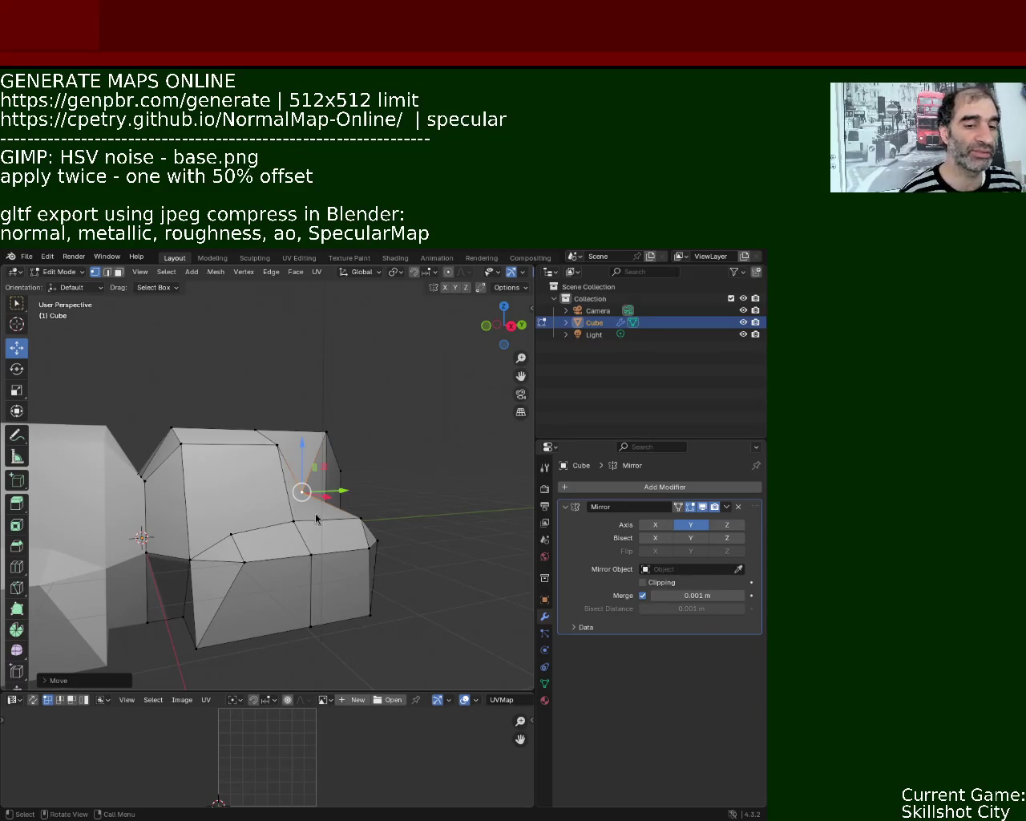
# Pick a lower vertex on the rock mesh and drag it outward to the right.
pyautogui.moveTo(347, 588)
pyautogui.mouseDown(button='middle')
pyautogui.moveTo(259, 462)
pyautogui.moveTo(235, 482)
pyautogui.mouseUp(button='middle')
pyautogui.click(209, 467)
pyautogui.moveTo(202, 425)
pyautogui.mouseDown()
pyautogui.moveTo(200, 405)
pyautogui.moveTo(287, 397)
pyautogui.mouseUp()
pyautogui.moveTo(287, 397); pyautogui.dragTo(313, 466, button='middle')
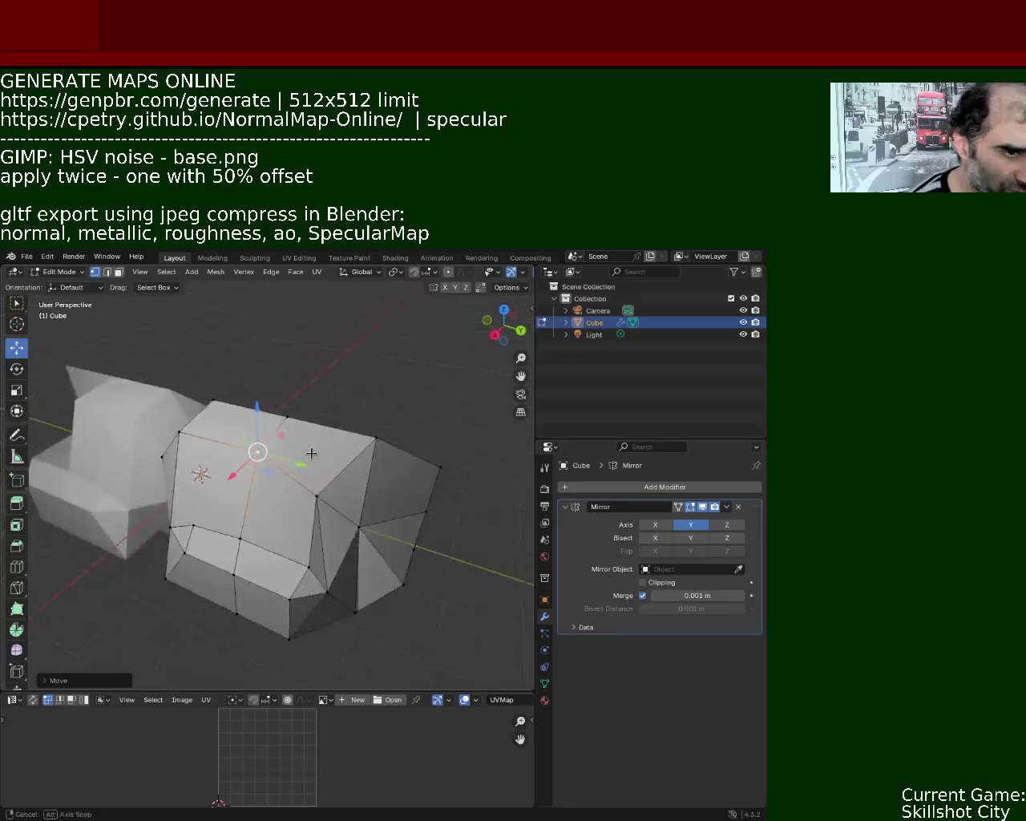
# Raise one vertex and slide the top-right corner vertex along the Y axis.
pyautogui.moveTo(314, 466); pyautogui.dragTo(307, 417)
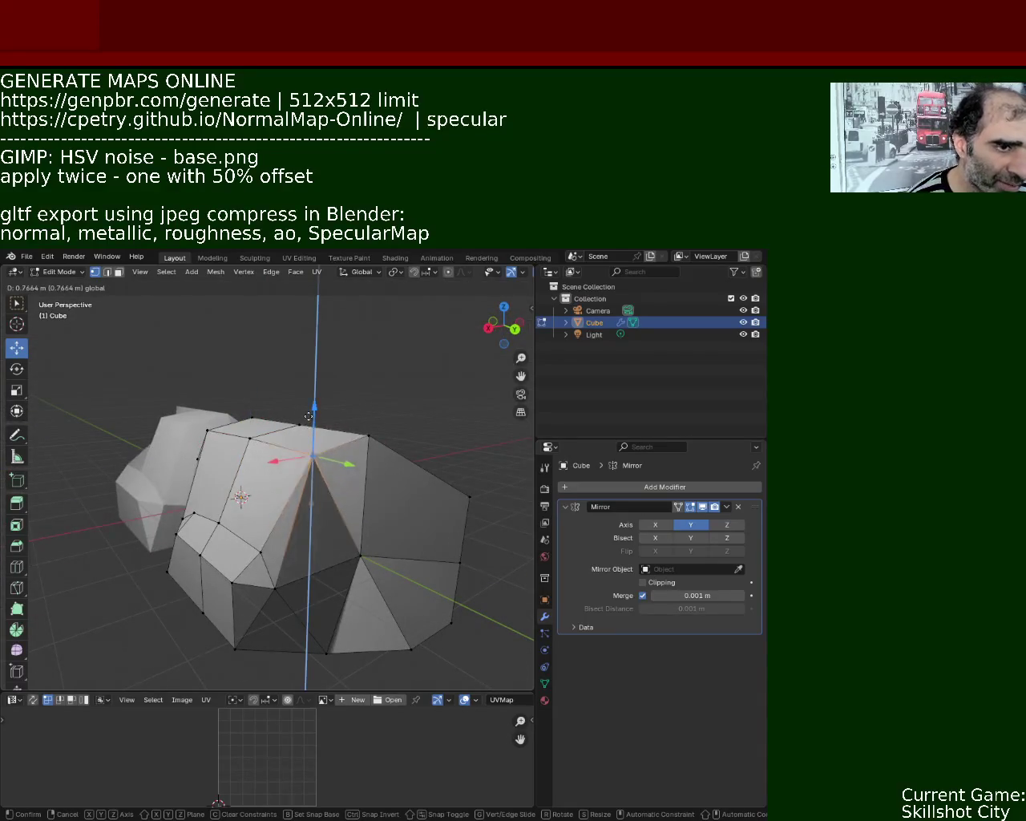
pyautogui.click(368, 436)
pyautogui.moveTo(340, 490); pyautogui.dragTo(343, 602, button='middle')
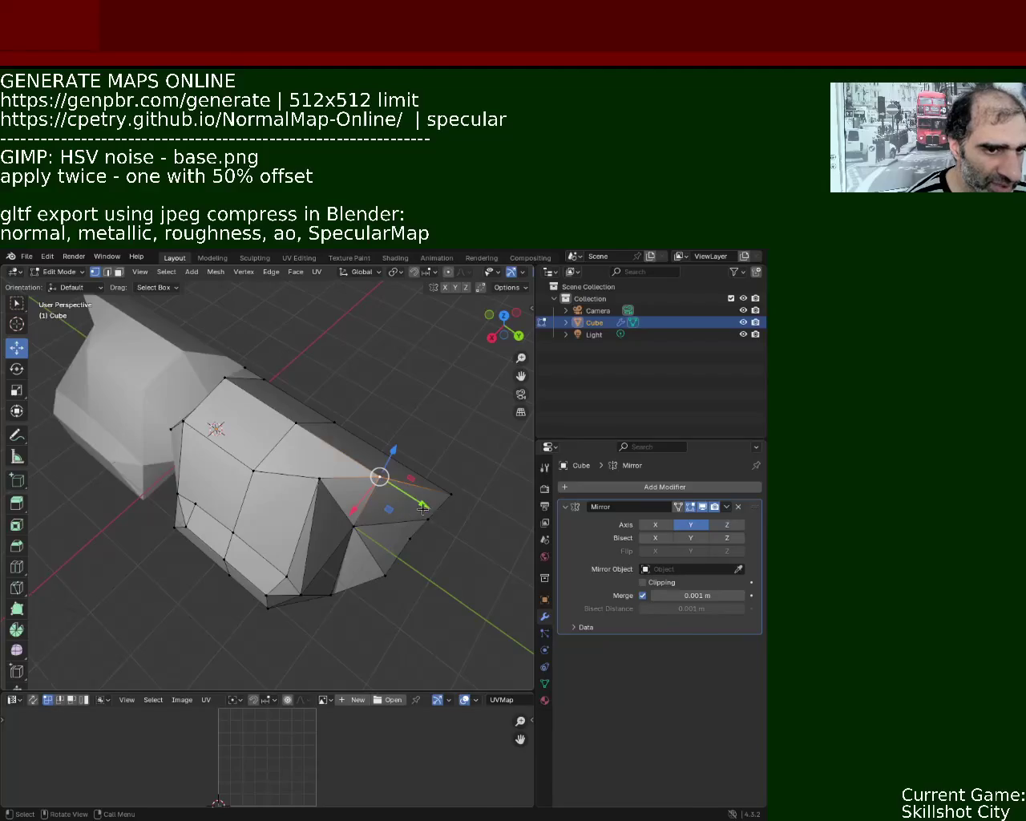
pyautogui.moveTo(422, 508); pyautogui.dragTo(387, 469)
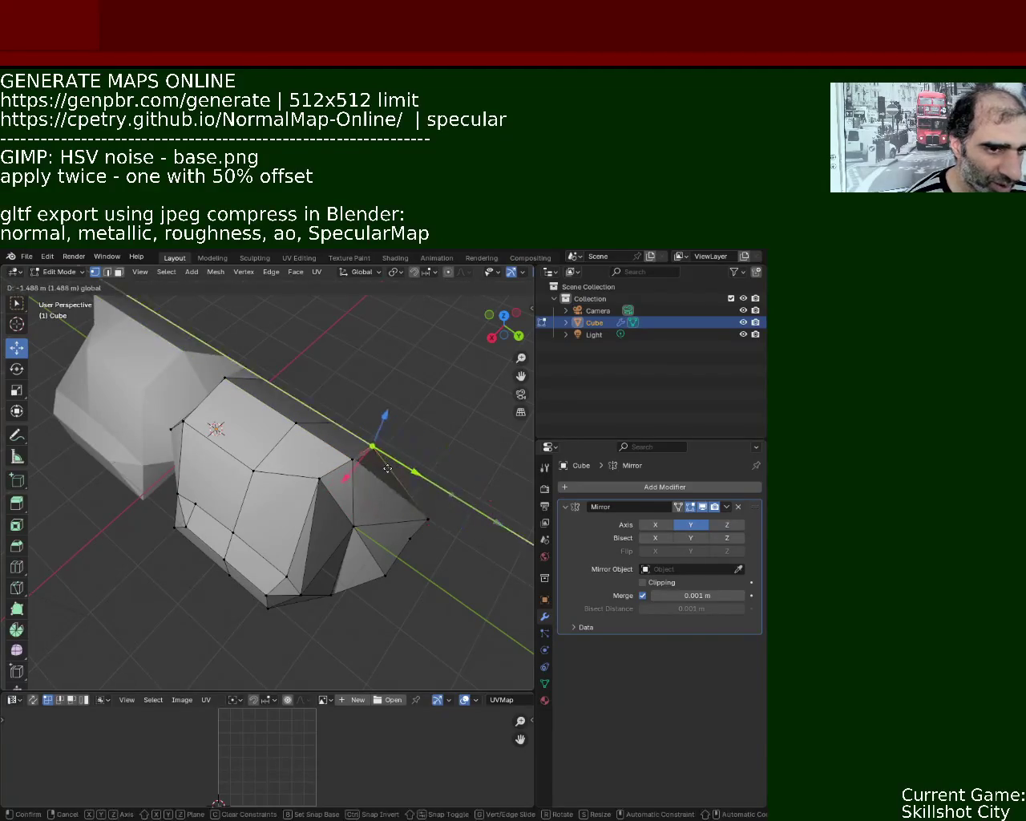
pyautogui.moveTo(389, 468); pyautogui.dragTo(437, 522)
pyautogui.moveTo(437, 522); pyautogui.dragTo(304, 557, button='middle')
# Shift the lower-right corner vertex along Y, then dissolve it into the surface.
pyautogui.click(304, 562)
pyautogui.keyDown('shift'); pyautogui.click(201, 498); pyautogui.keyUp('shift')
pyautogui.click(271, 615)
pyautogui.click(251, 591)
pyautogui.moveTo(251, 594); pyautogui.dragTo(200, 652, button='middle')
pyautogui.moveTo(211, 424); pyautogui.dragTo(345, 603, button='middle')
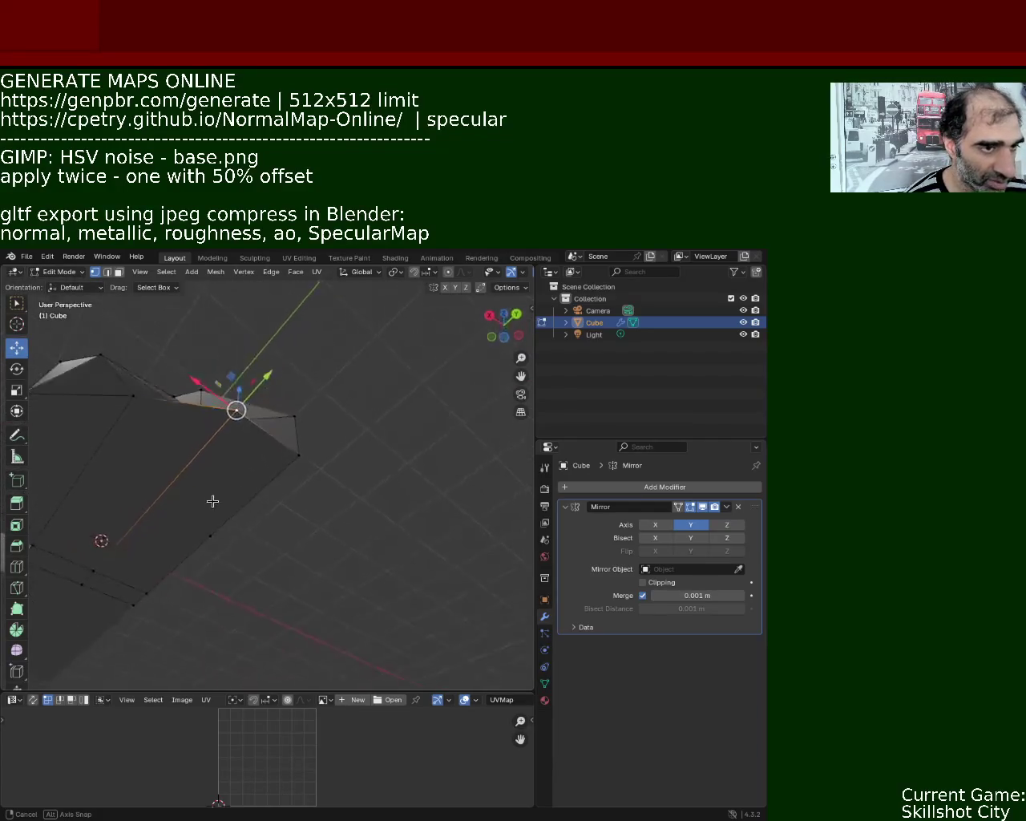
pyautogui.moveTo(362, 599)
pyautogui.mouseDown()
pyautogui.moveTo(311, 599)
pyautogui.moveTo(338, 605)
pyautogui.mouseUp()
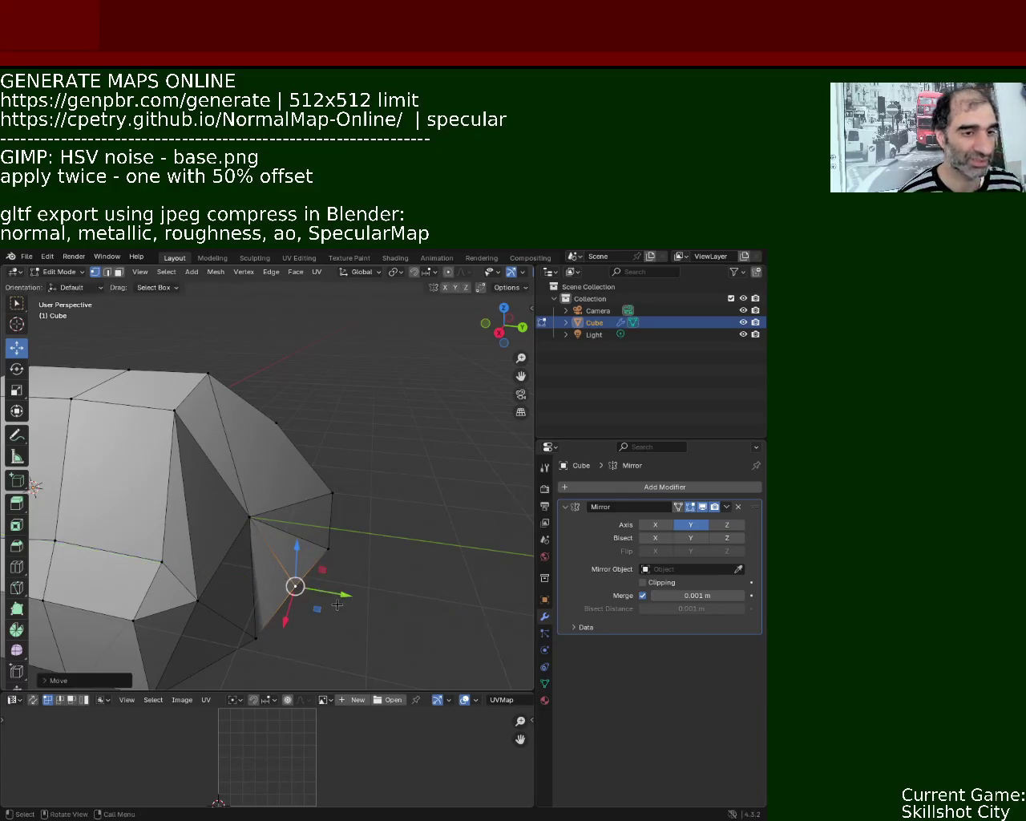
pyautogui.press('x')
pyautogui.click(326, 595)
# Push two neighbouring faces of the rock sideways along the Y axis.
pyautogui.moveTo(332, 593)
pyautogui.mouseDown(button='middle')
pyautogui.moveTo(172, 519)
pyautogui.moveTo(204, 457)
pyautogui.moveTo(275, 477)
pyautogui.moveTo(252, 442)
pyautogui.moveTo(229, 504)
pyautogui.moveTo(172, 471)
pyautogui.mouseUp(button='middle')
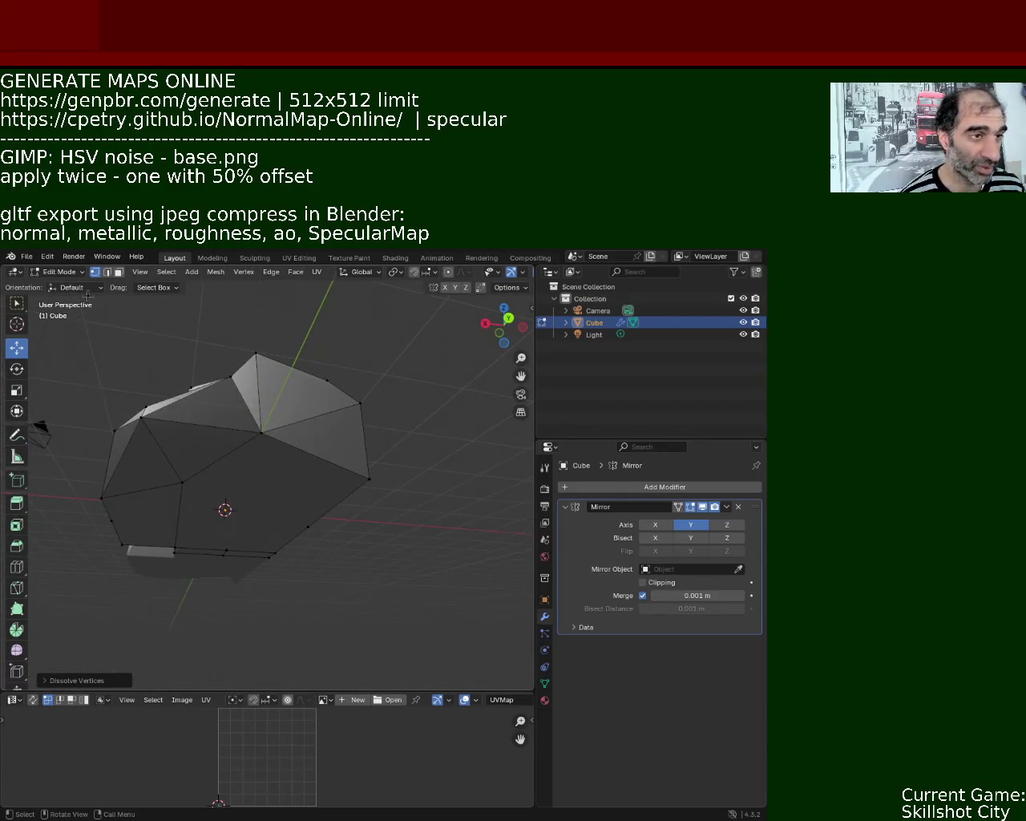
pyautogui.click(205, 509)
pyautogui.keyDown('shift'); pyautogui.click(333, 472); pyautogui.keyUp('shift')
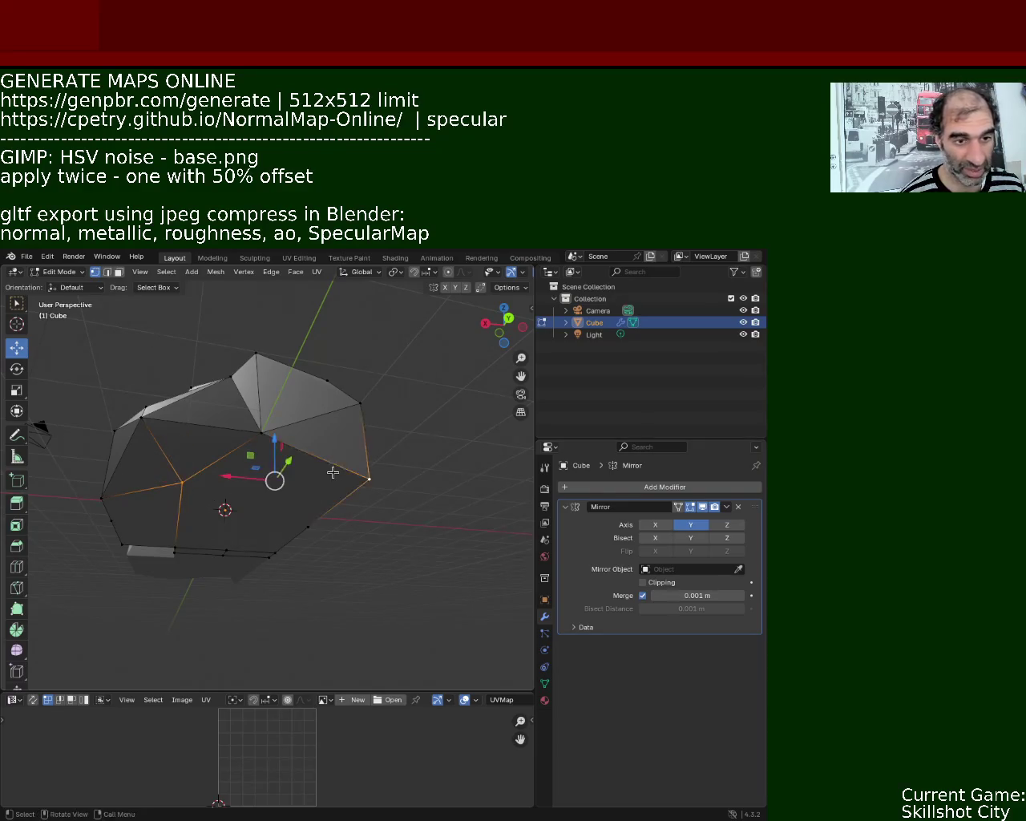
pyautogui.moveTo(302, 500)
pyautogui.mouseDown(button='middle')
pyautogui.moveTo(344, 538)
pyautogui.moveTo(321, 521)
pyautogui.moveTo(365, 507)
pyautogui.mouseUp(button='middle')
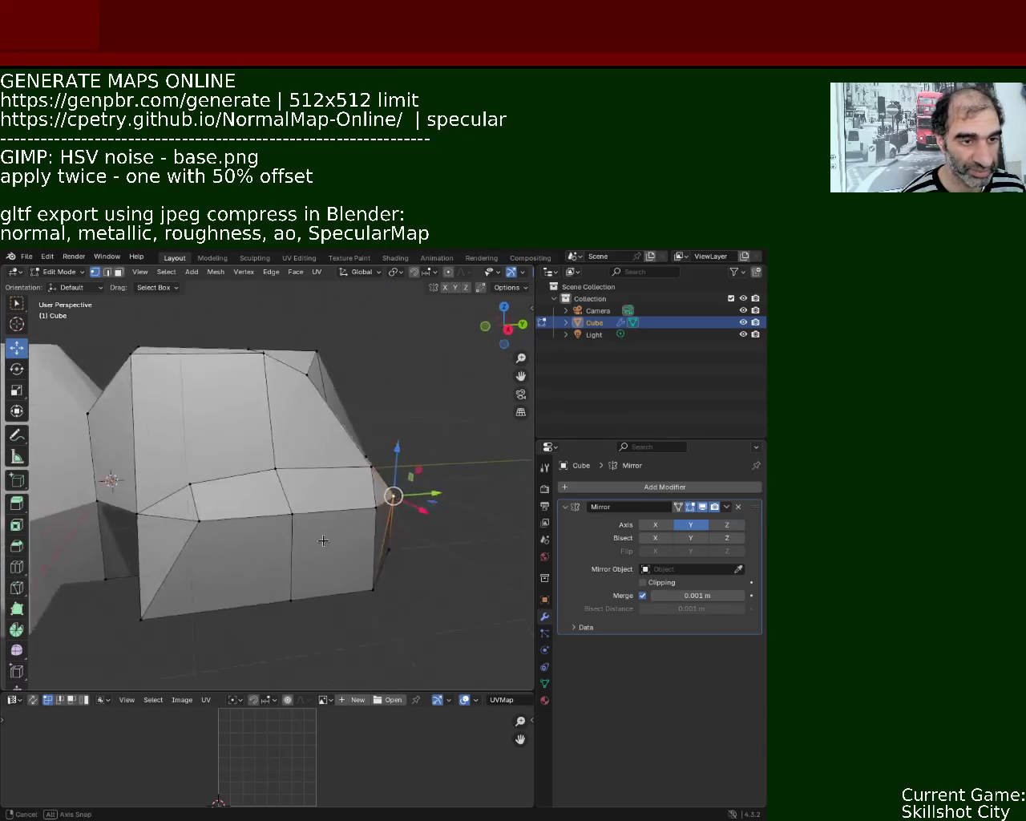
pyautogui.press('g')
pyautogui.press('y')
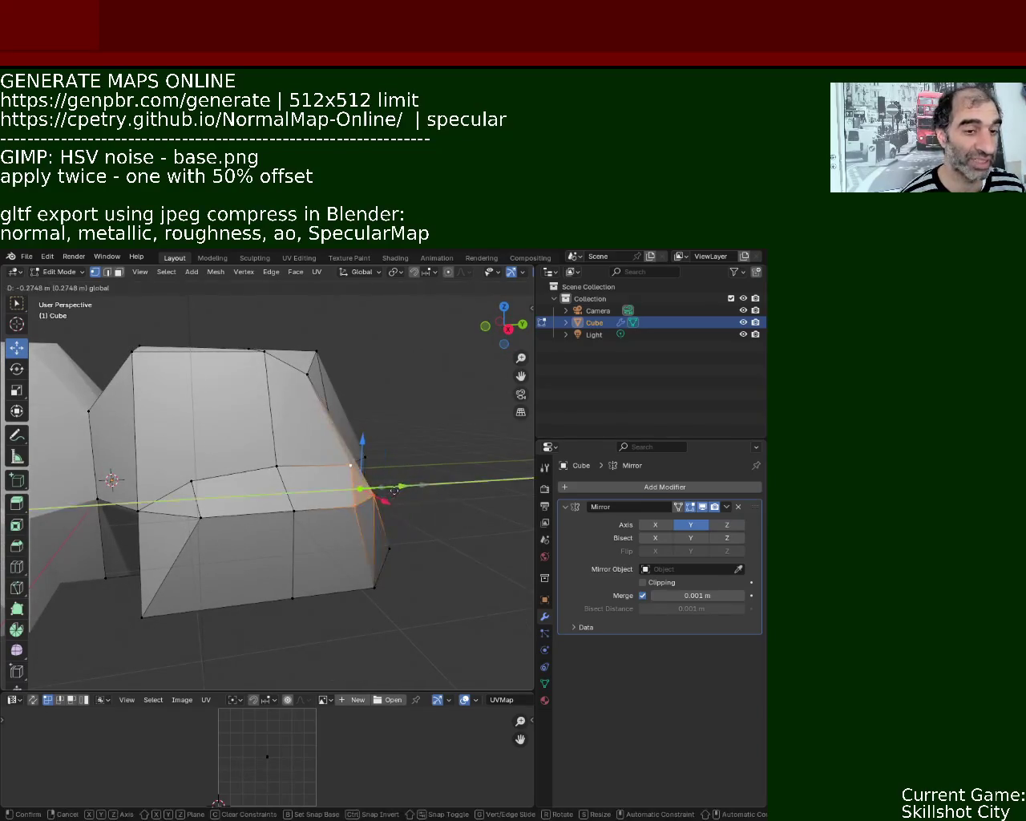
pyautogui.click(388, 495)
pyautogui.moveTo(388, 495)
pyautogui.mouseDown(button='middle')
pyautogui.moveTo(259, 568)
pyautogui.moveTo(296, 499)
pyautogui.moveTo(298, 391)
pyautogui.moveTo(324, 497)
pyautogui.mouseUp(button='middle')
# Move a right-side vertex along Z, then push it outward along Y.
pyautogui.press('g')
pyautogui.press('z')
pyautogui.click(287, 425)
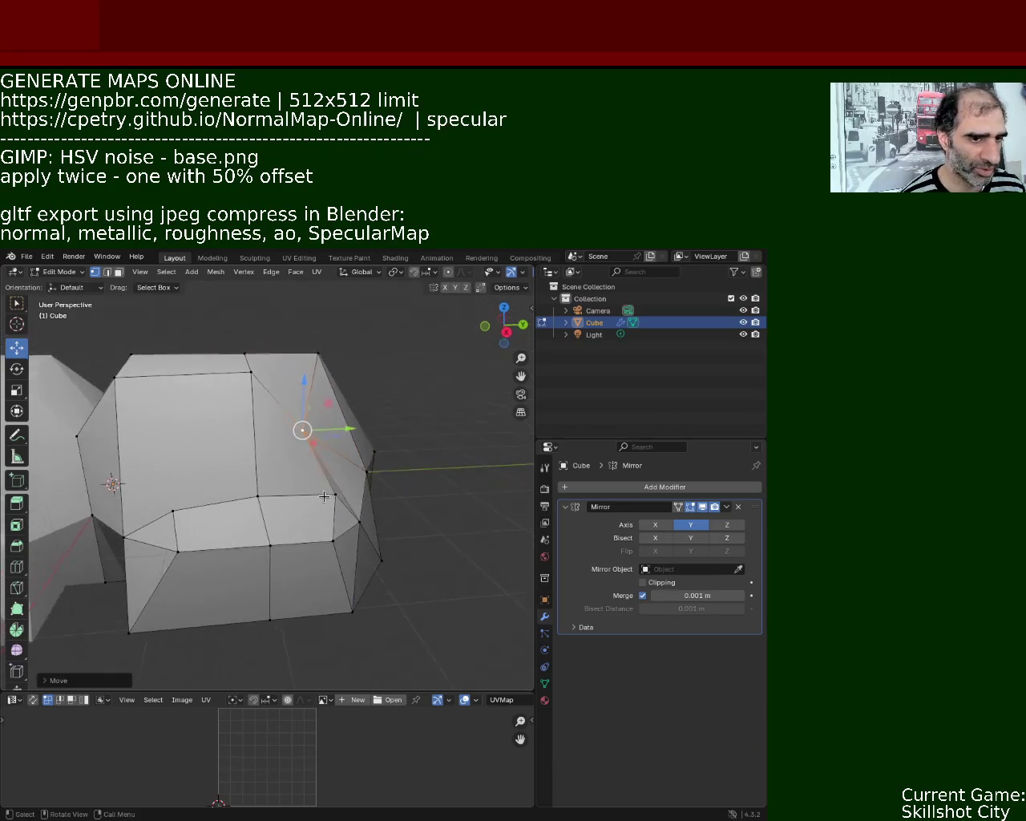
pyautogui.press('g')
pyautogui.press('y')
pyautogui.click(365, 429)
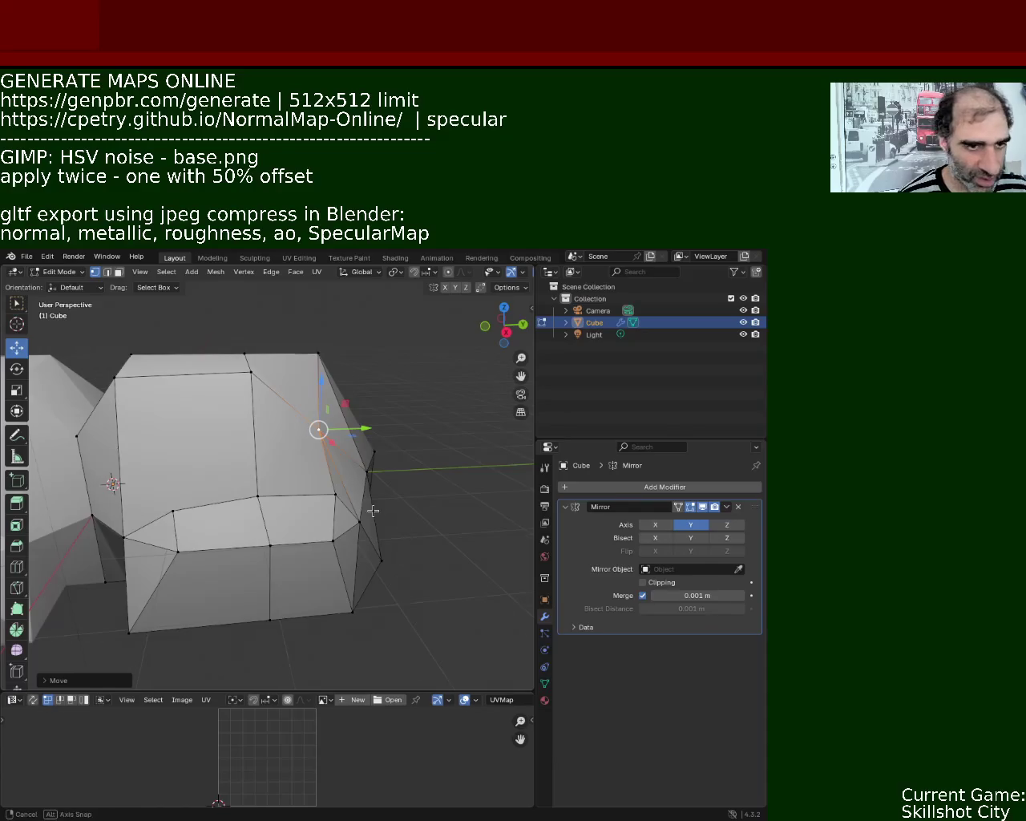
# Raise one vertex and lower the vertex on the upper edge along Z.
pyautogui.moveTo(373, 511); pyautogui.dragTo(363, 475, button='middle')
pyautogui.press('g')
pyautogui.press('z')
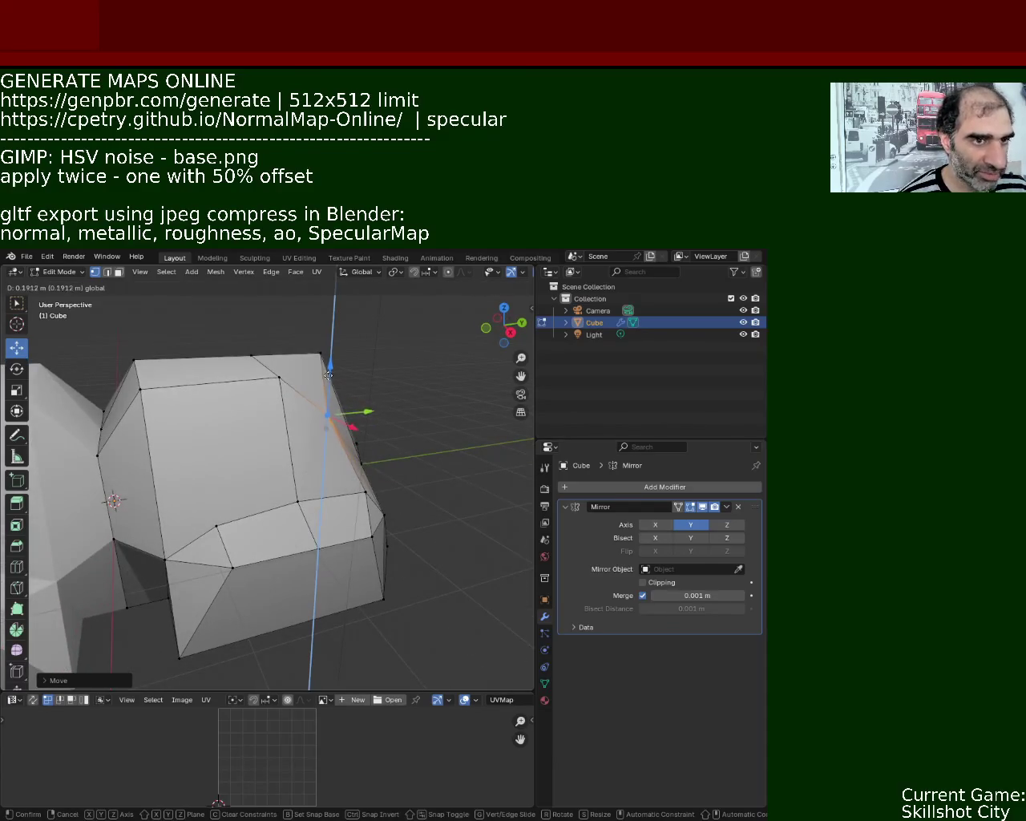
pyautogui.click(328, 375)
pyautogui.click(279, 377)
pyautogui.press('g')
pyautogui.press('z')
pyautogui.click(321, 425)
# Shift the top vertex along Y and Z, then lower the left-edge vertex.
pyautogui.press('g')
pyautogui.press('y')
pyautogui.press('Return')
pyautogui.press('g')
pyautogui.press('z')
pyautogui.click(155, 394)
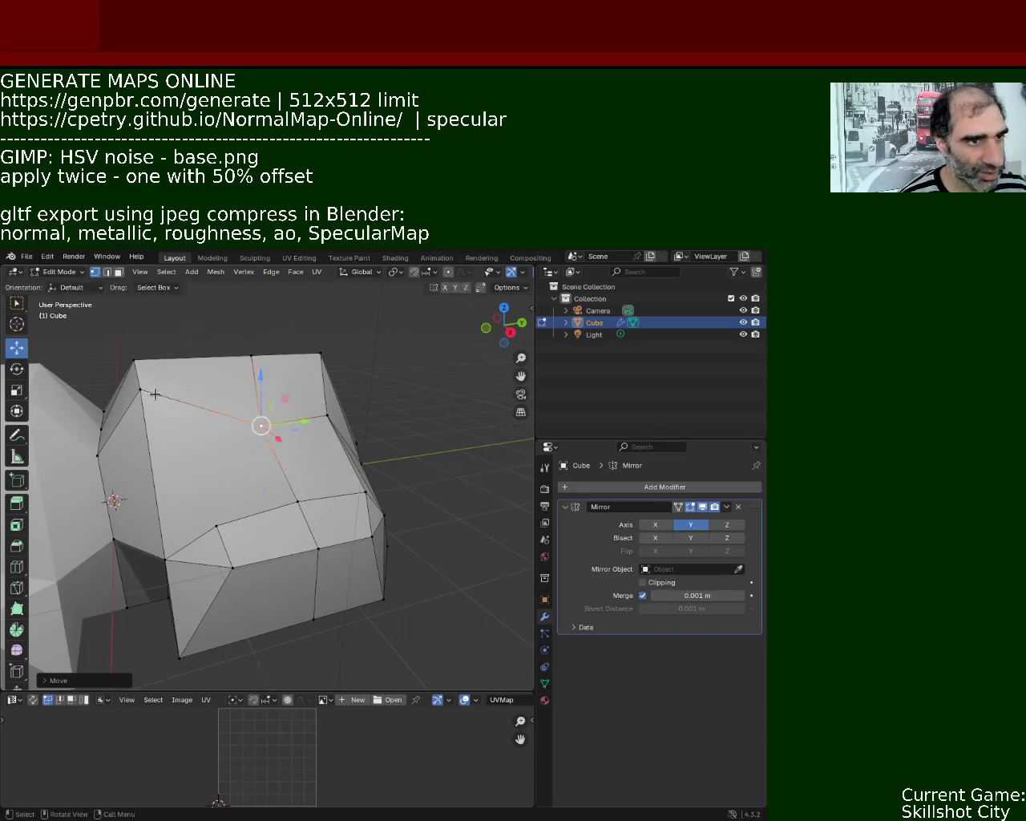
pyautogui.click(140, 390)
pyautogui.press('g')
pyautogui.press('z')
pyautogui.click(139, 402)
pyautogui.moveTo(139, 402)
pyautogui.mouseDown(button='middle')
pyautogui.moveTo(252, 409)
pyautogui.moveTo(377, 453)
pyautogui.moveTo(216, 397)
pyautogui.mouseUp(button='middle')
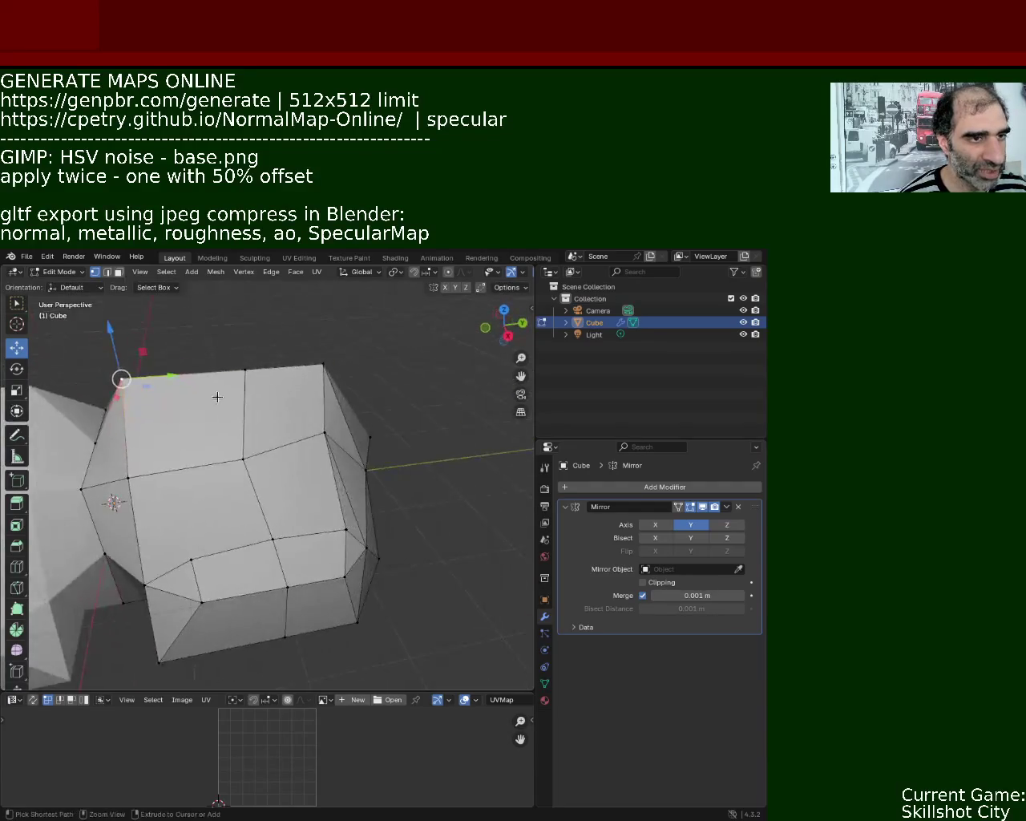
# Nudge the top-right vertex along Y and lower it, then lower the top-left corner vertex.
pyautogui.click(323, 365)
pyautogui.press('g')
pyautogui.press('y')
pyautogui.click(321, 359)
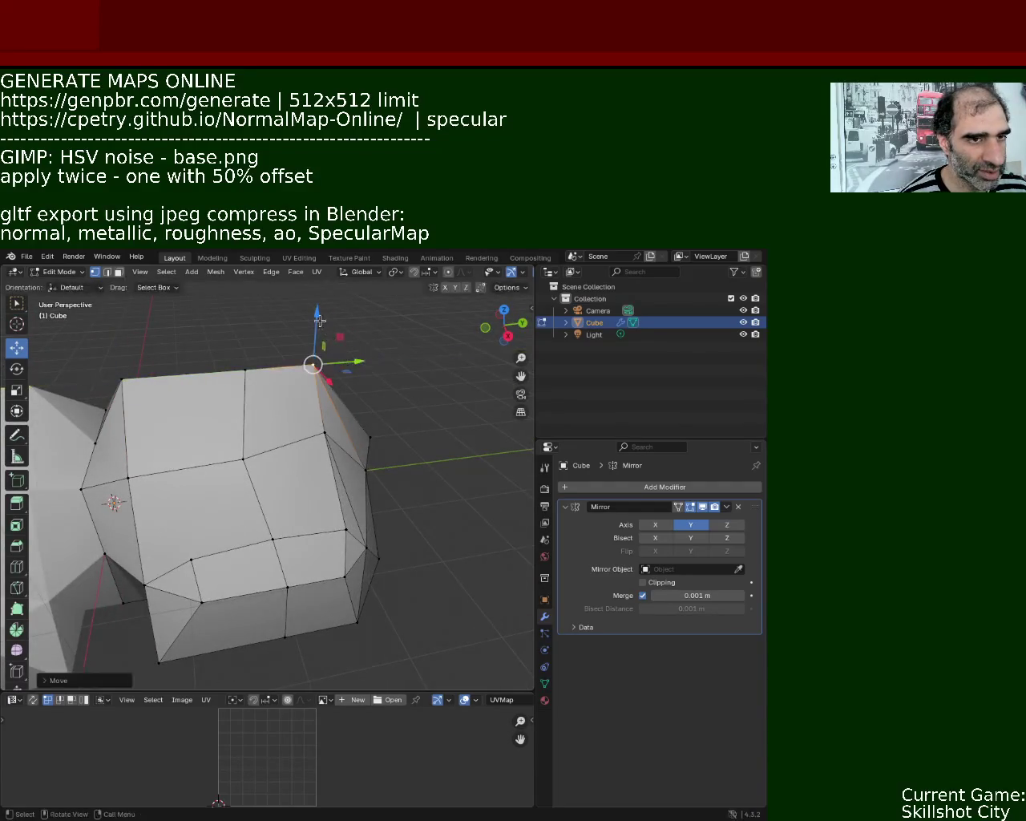
pyautogui.press('g')
pyautogui.press('z')
pyautogui.click(321, 353)
pyautogui.click(244, 371)
pyautogui.click(122, 379)
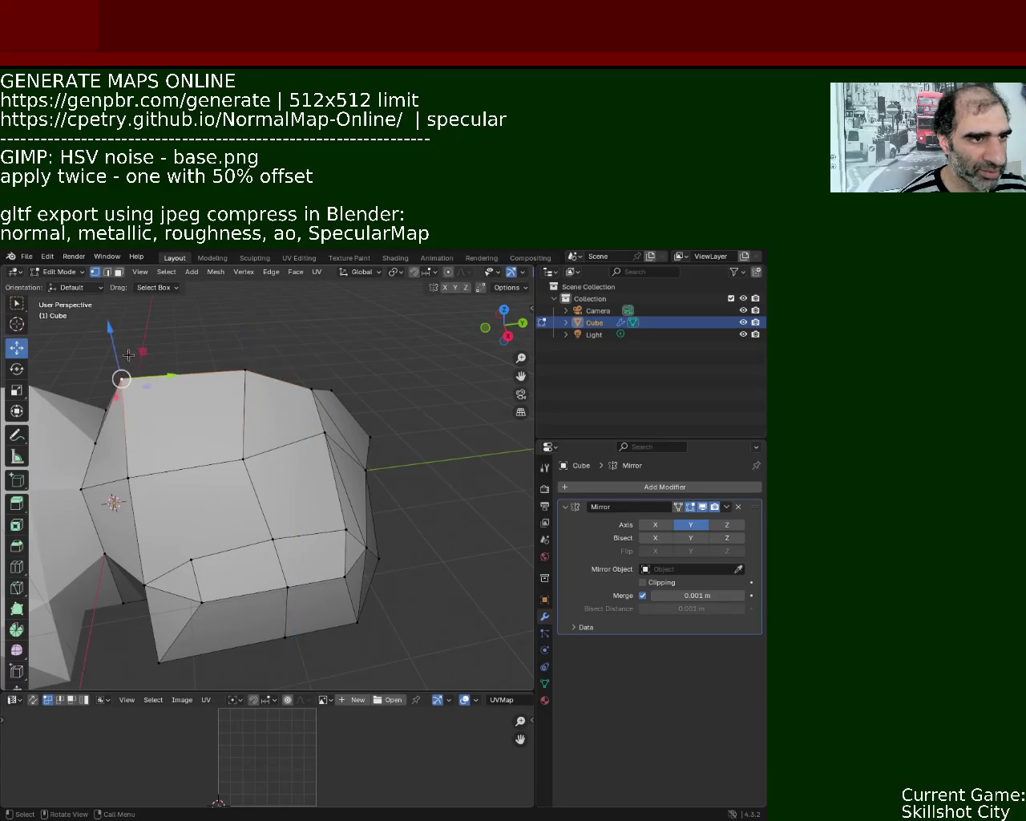
pyautogui.press('g')
pyautogui.press('z')
pyautogui.click(123, 370)
# Raise the top vertex along the Z axis.
pyautogui.click(245, 371)
pyautogui.press('g')
pyautogui.click(255, 351)
pyautogui.press('g')
pyautogui.press('y')
pyautogui.press('Escape')
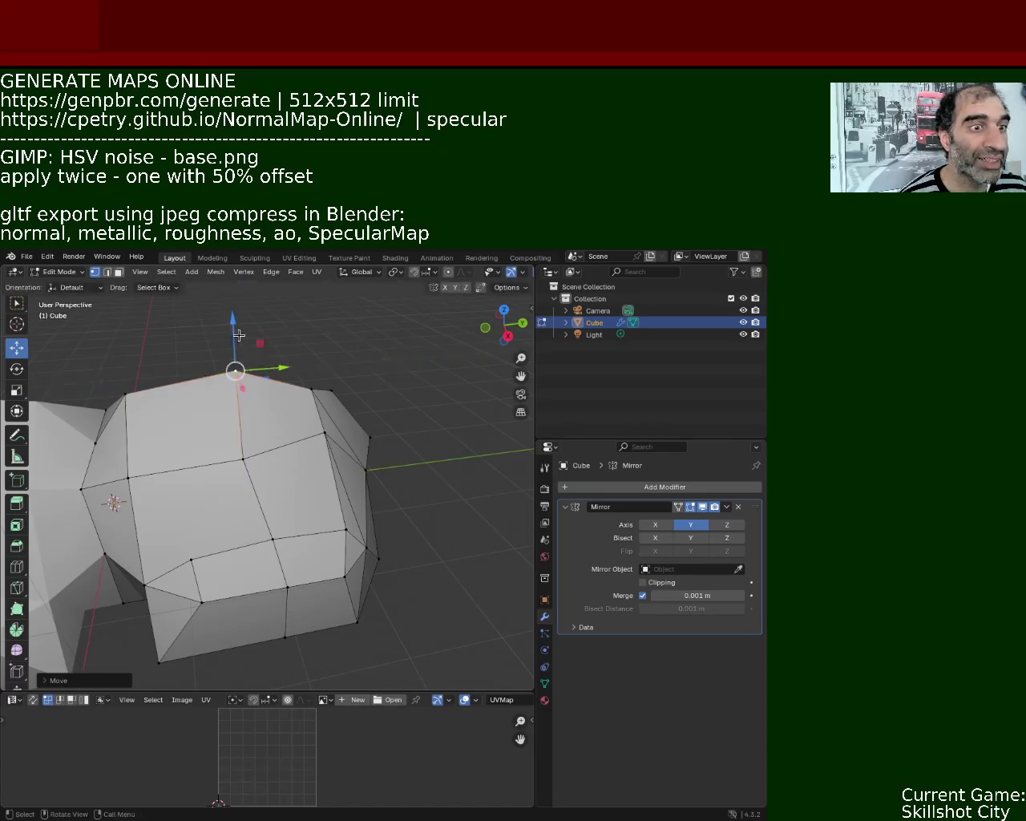
pyautogui.press('g')
pyautogui.press('z')
pyautogui.click(235, 341)
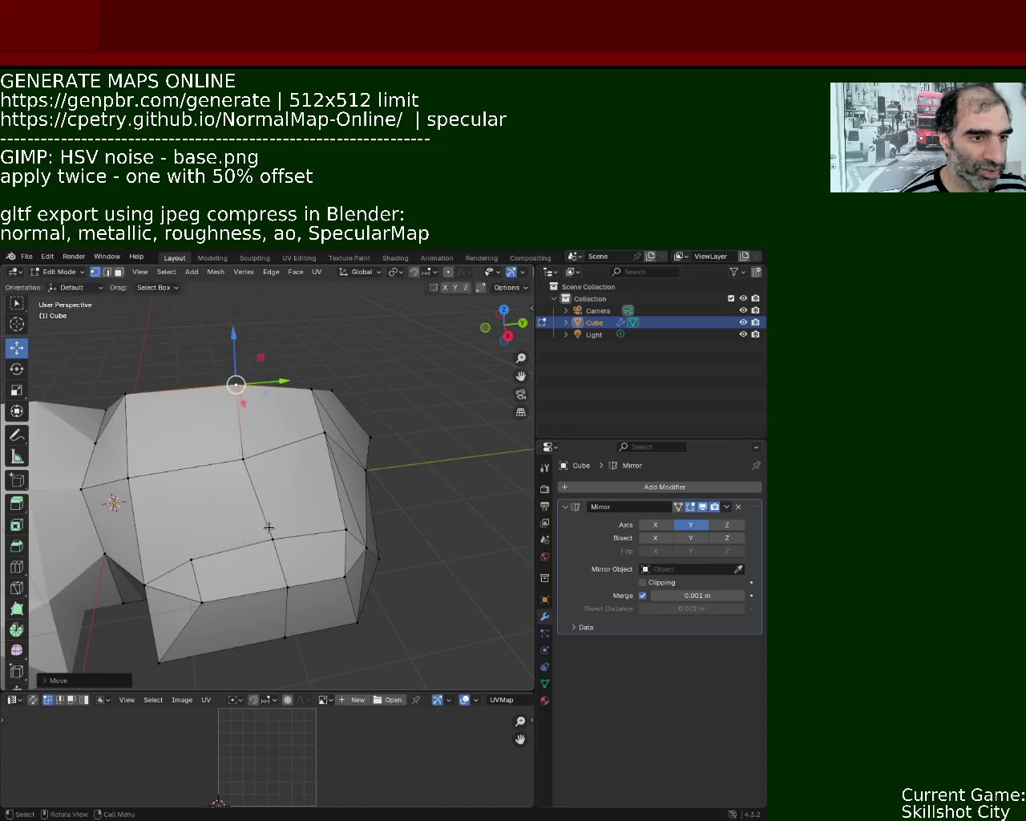
# Shift a pair of vertices along Y and lower them, then move another vertex left.
pyautogui.click(193, 558)
pyautogui.moveTo(192, 558); pyautogui.dragTo(355, 583, button='middle')
pyautogui.keyDown('shift'); pyautogui.click(282, 433); pyautogui.keyUp('shift')
pyautogui.press('j')
pyautogui.hotkey('ctrl', 'z')
pyautogui.hotkey('ctrl', 'z')
pyautogui.click(253, 468)
pyautogui.keyDown('shift'); pyautogui.click(358, 582); pyautogui.keyUp('shift')
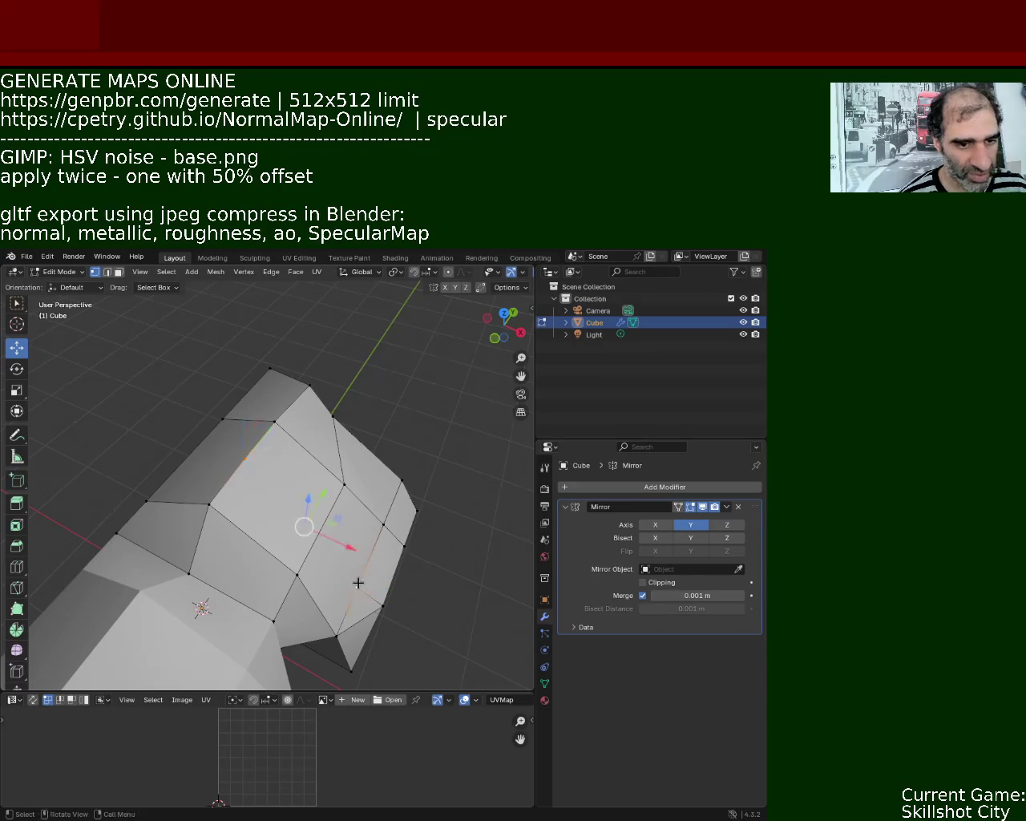
pyautogui.moveTo(357, 583); pyautogui.dragTo(257, 408, button='middle')
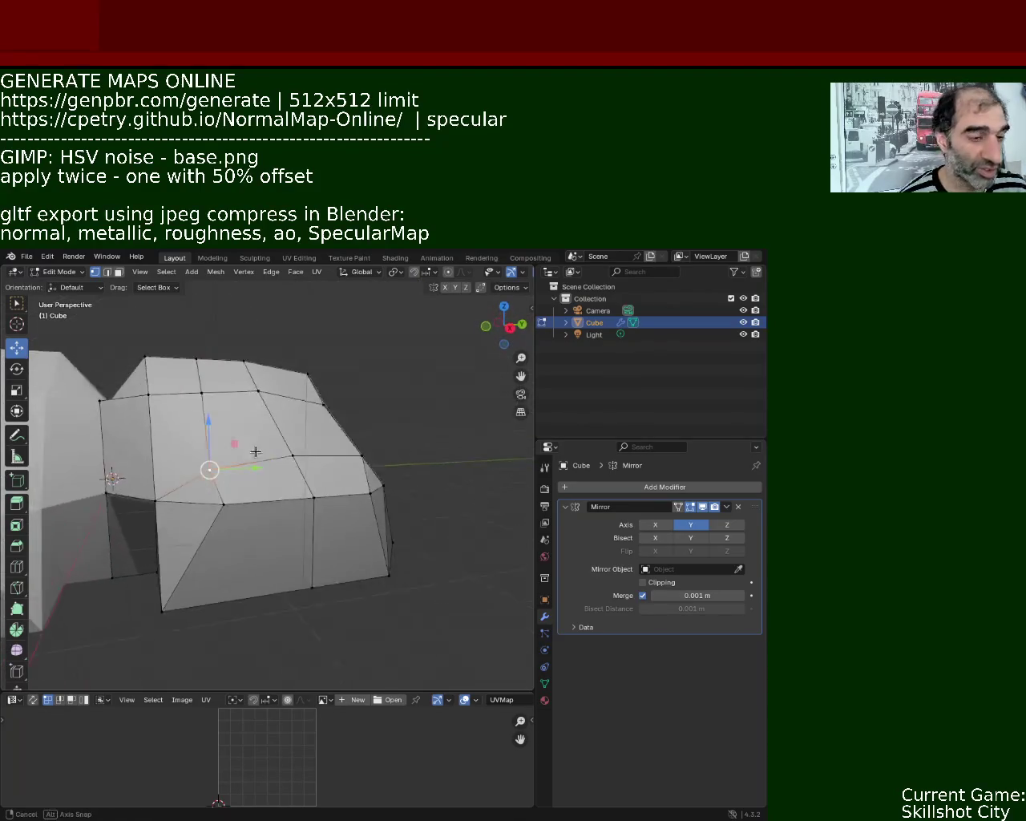
pyautogui.moveTo(301, 398); pyautogui.dragTo(316, 399)
pyautogui.moveTo(270, 354); pyautogui.dragTo(270, 364)
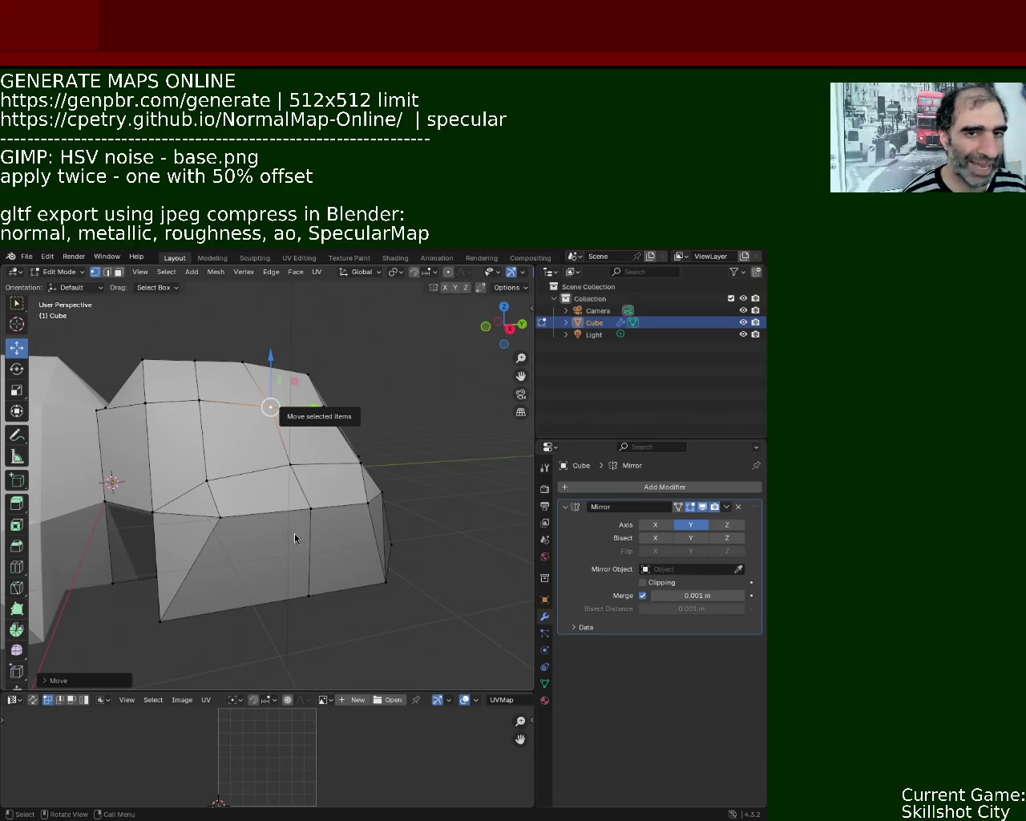
pyautogui.moveTo(391, 623); pyautogui.dragTo(203, 469, button='middle')
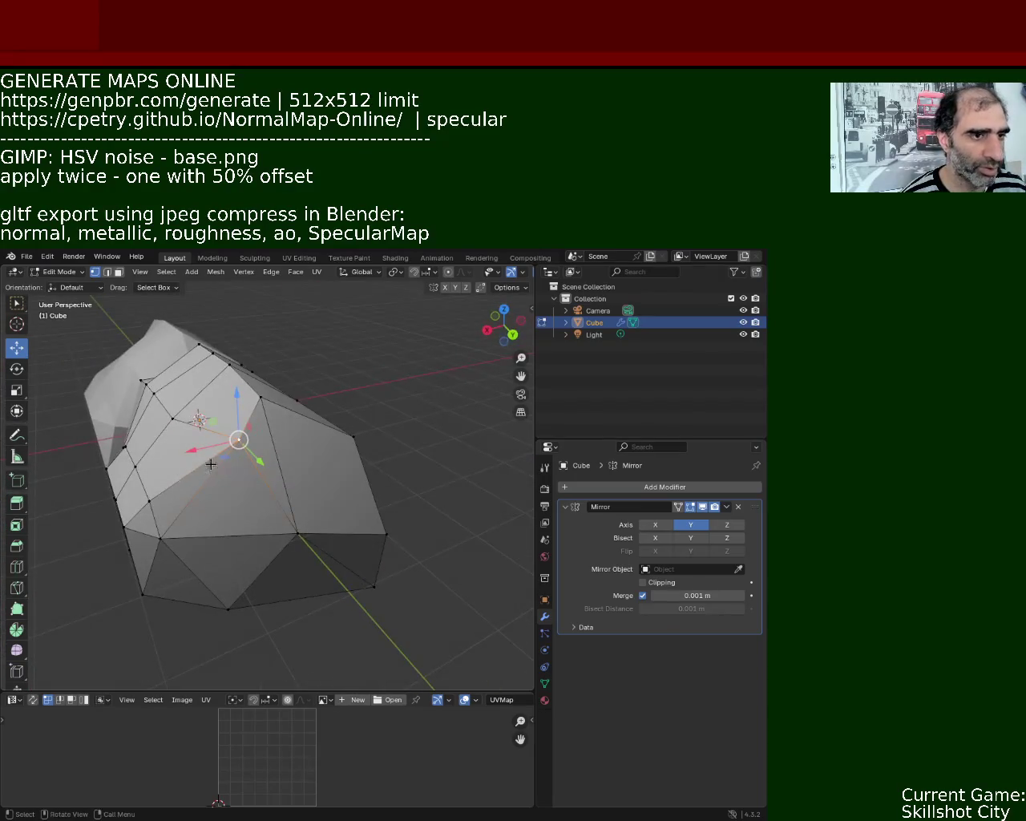
pyautogui.moveTo(202, 468); pyautogui.dragTo(204, 412)
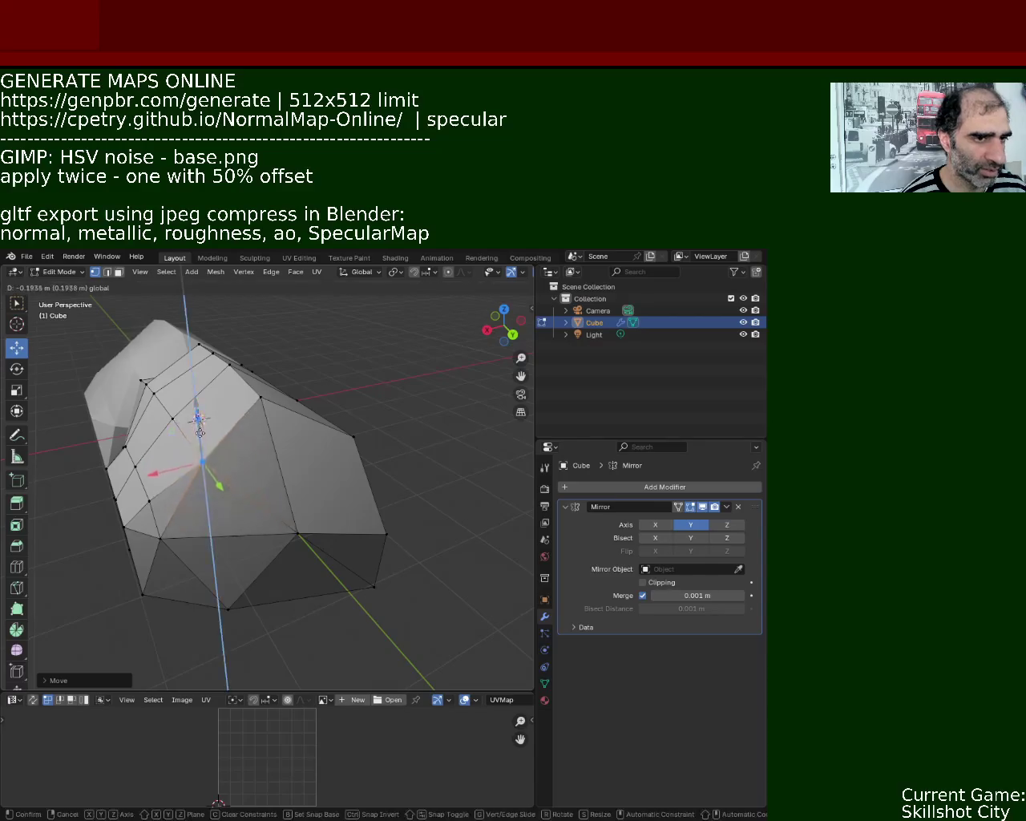
# Adjust the upper-right edge vertex vertically and lower a neighbouring vertex, shifting it along Y.
pyautogui.moveTo(204, 412)
pyautogui.mouseDown(button='middle')
pyautogui.moveTo(345, 485)
pyautogui.moveTo(265, 467)
pyautogui.mouseUp(button='middle')
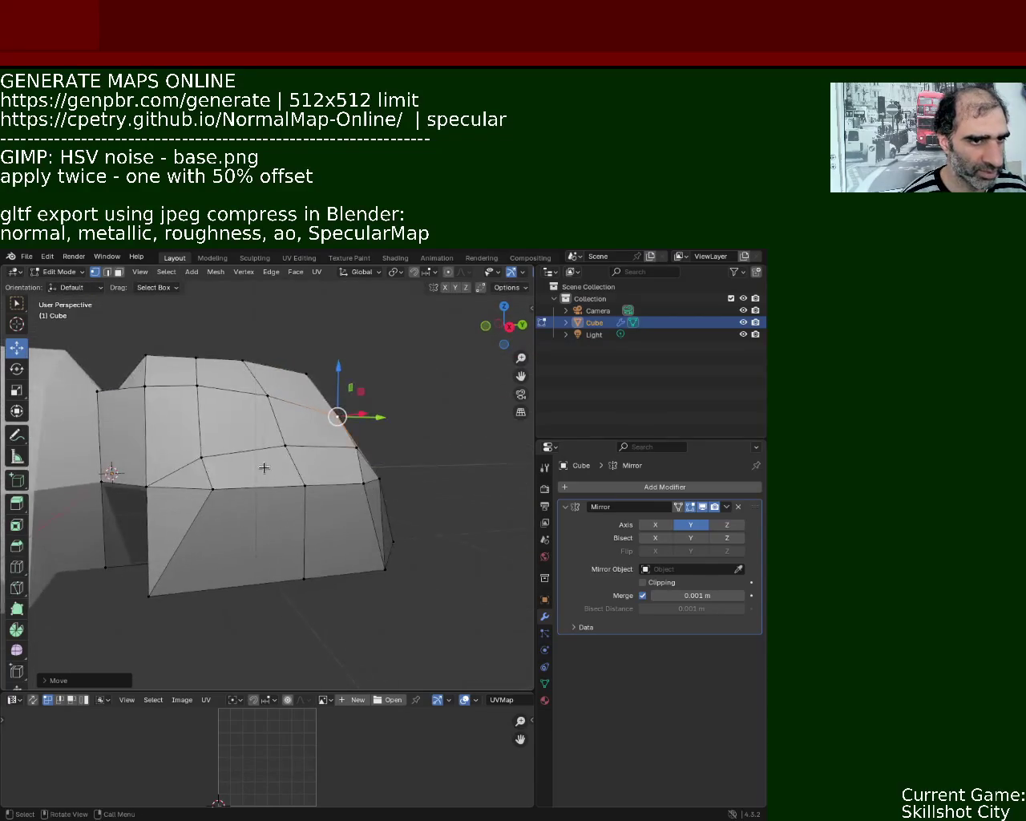
pyautogui.click(202, 455)
pyautogui.click(285, 444)
pyautogui.click(268, 394)
pyautogui.moveTo(270, 352); pyautogui.dragTo(273, 345)
pyautogui.moveTo(273, 345); pyautogui.dragTo(238, 452, button='middle')
pyautogui.click(303, 426)
pyautogui.click(294, 468)
pyautogui.moveTo(293, 437); pyautogui.dragTo(368, 497)
pyautogui.moveTo(369, 498); pyautogui.dragTo(182, 498, button='middle')
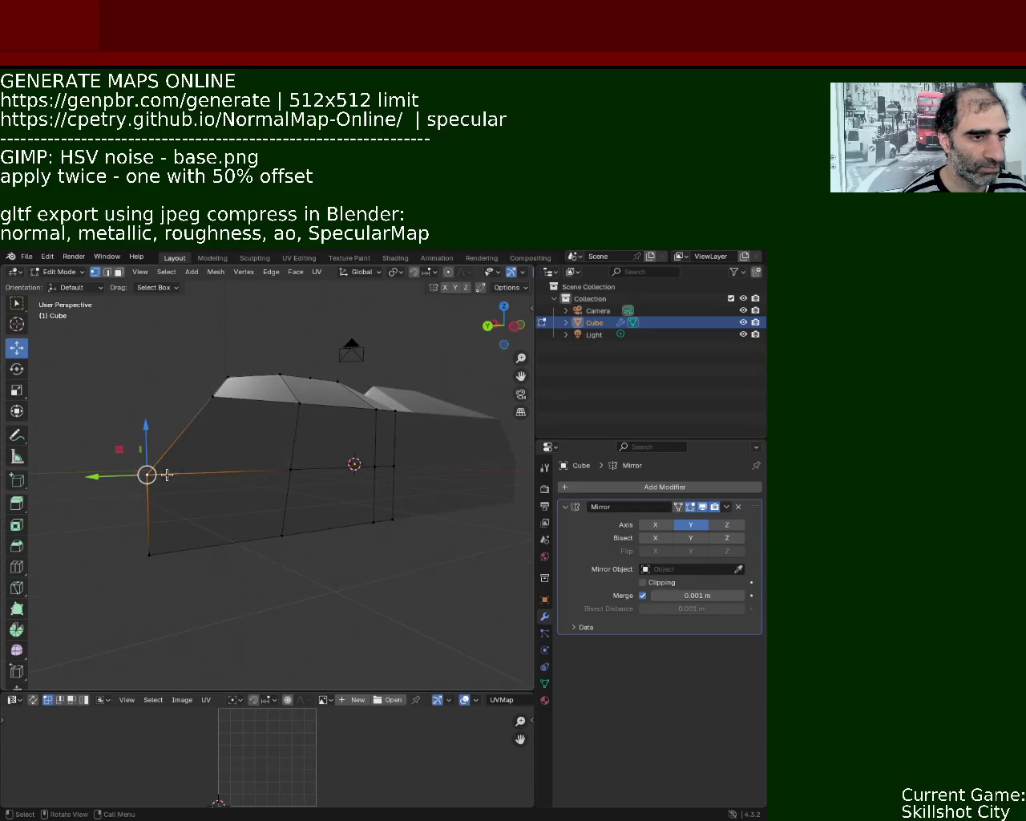
pyautogui.moveTo(115, 477); pyautogui.dragTo(185, 475)
# Raise a vertex on the front of the rock and move it along X.
pyautogui.moveTo(184, 474)
pyautogui.mouseDown(button='middle')
pyautogui.moveTo(347, 522)
pyautogui.moveTo(297, 489)
pyautogui.moveTo(390, 473)
pyautogui.mouseUp(button='middle')
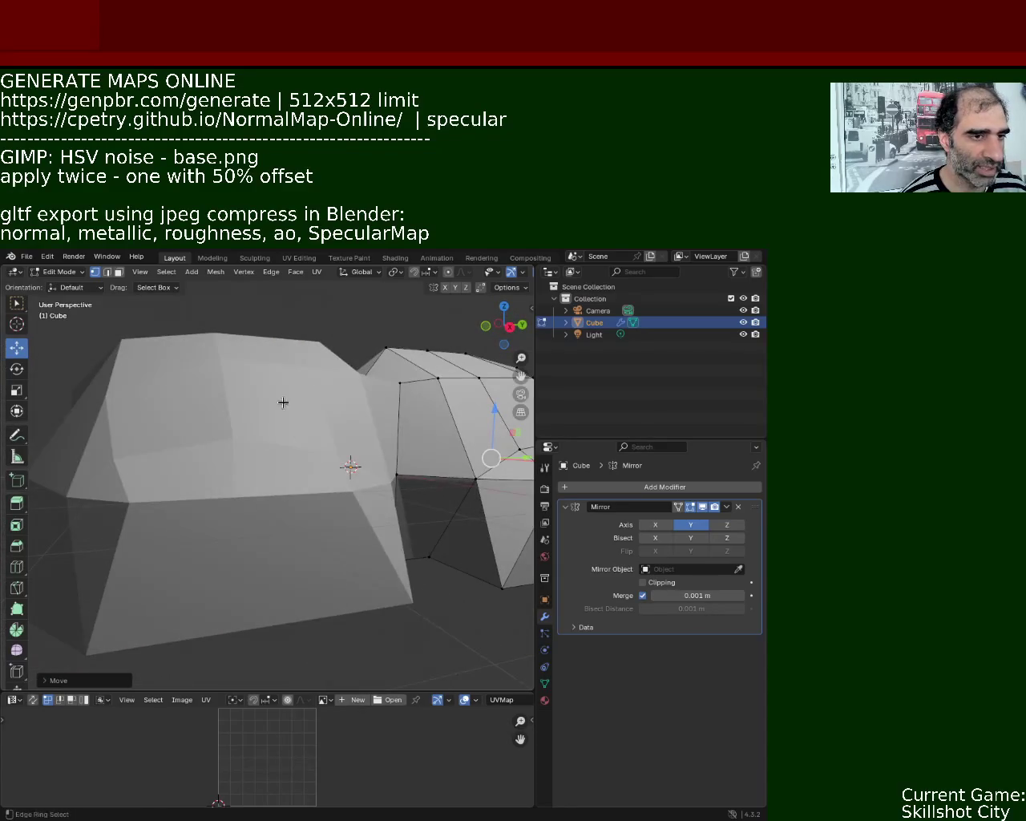
pyautogui.moveTo(325, 455)
pyautogui.mouseDown(button='middle')
pyautogui.moveTo(316, 486)
pyautogui.moveTo(382, 487)
pyautogui.moveTo(339, 485)
pyautogui.mouseUp(button='middle')
pyautogui.scroll(-5, 316, 486)
pyautogui.scroll(3, 353, 481)
pyautogui.click(339, 485)
pyautogui.moveTo(340, 461); pyautogui.dragTo(340, 441)
pyautogui.moveTo(341, 441)
pyautogui.mouseDown(button='middle')
pyautogui.moveTo(324, 546)
pyautogui.moveTo(316, 533)
pyautogui.mouseUp(button='middle')
pyautogui.scroll(3, 336, 481)
pyautogui.moveTo(343, 541); pyautogui.dragTo(303, 535)
pyautogui.moveTo(303, 535); pyautogui.dragTo(236, 377, button='middle')
pyautogui.moveTo(236, 377); pyautogui.dragTo(234, 393)
# Lower two more vertices along the front side to carve an angled crease.
pyautogui.click(312, 422)
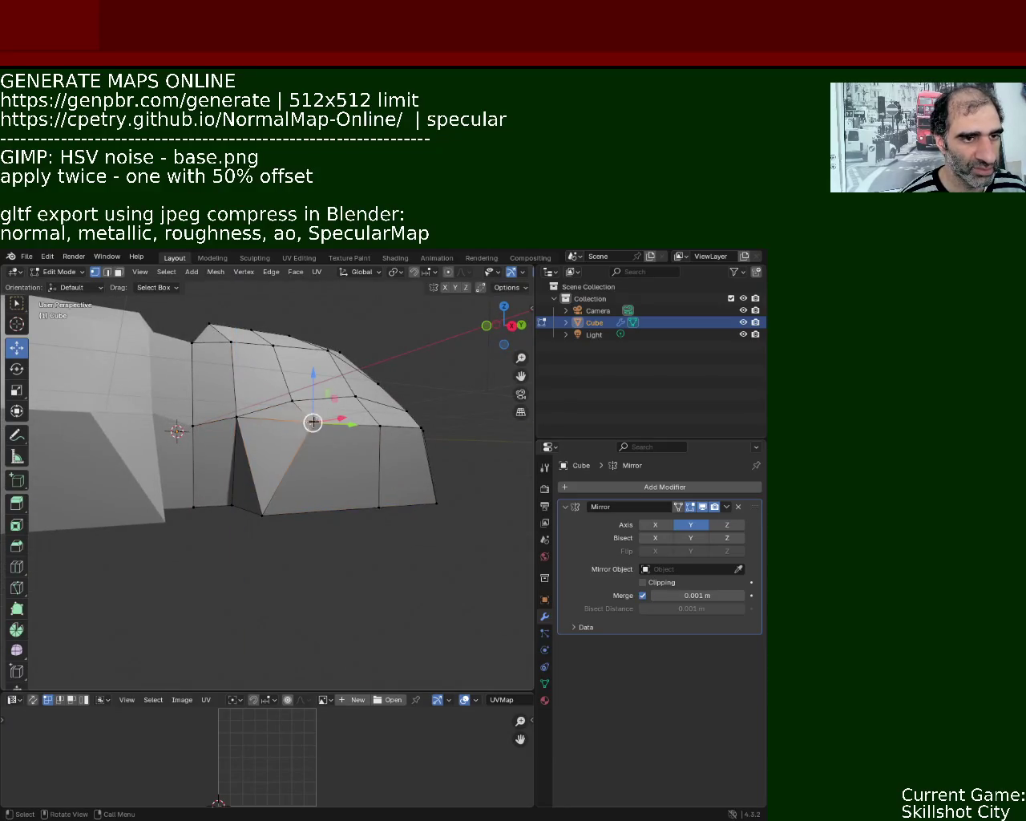
pyautogui.click(377, 426)
pyautogui.moveTo(385, 372)
pyautogui.mouseDown()
pyautogui.moveTo(414, 427)
pyautogui.moveTo(400, 409)
pyautogui.mouseUp()
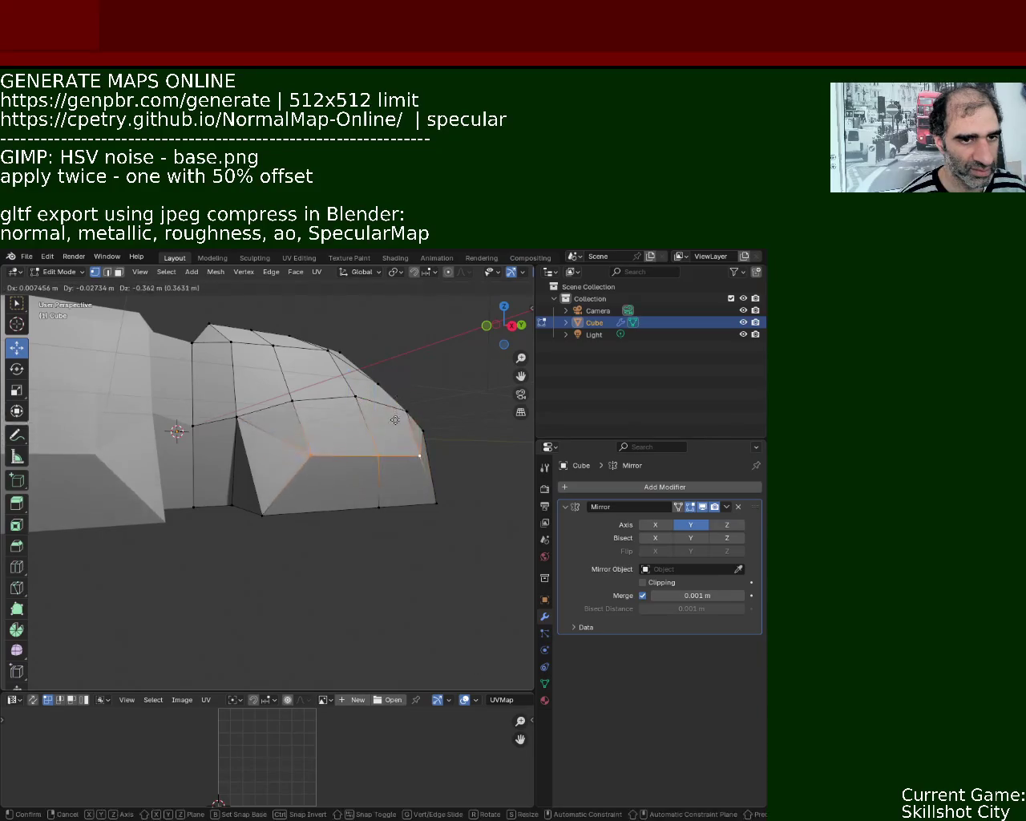
pyautogui.click(282, 484)
pyautogui.click(240, 425)
pyautogui.moveTo(240, 374); pyautogui.dragTo(240, 401)
pyautogui.moveTo(240, 401)
pyautogui.mouseDown(button='middle')
pyautogui.moveTo(318, 511)
pyautogui.moveTo(283, 464)
pyautogui.mouseUp(button='middle')
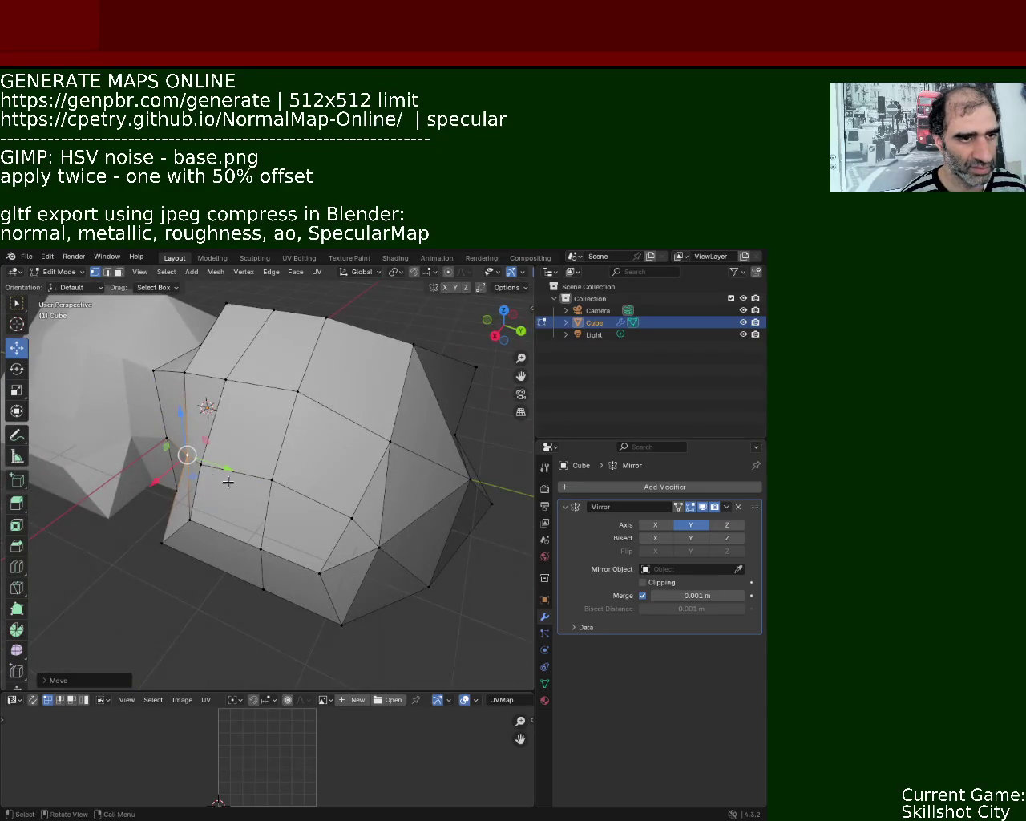
# Push a vertex on the rock's edge along the X axis and check the new shape.
pyautogui.scroll(-4, 279, 503)
pyautogui.moveTo(259, 557)
pyautogui.mouseDown(button='middle')
pyautogui.moveTo(236, 470)
pyautogui.moveTo(142, 477)
pyautogui.moveTo(229, 470)
pyautogui.moveTo(334, 516)
pyautogui.moveTo(312, 469)
pyautogui.mouseUp(button='middle')
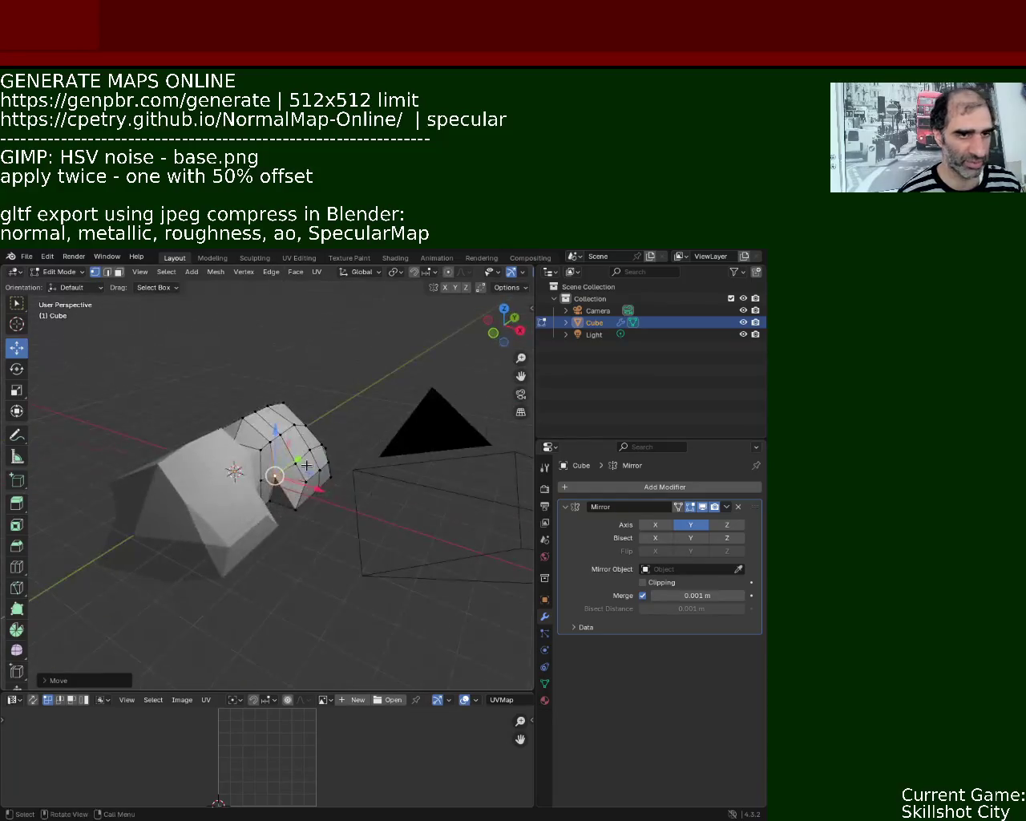
pyautogui.scroll(4, 357, 411)
pyautogui.click(390, 407)
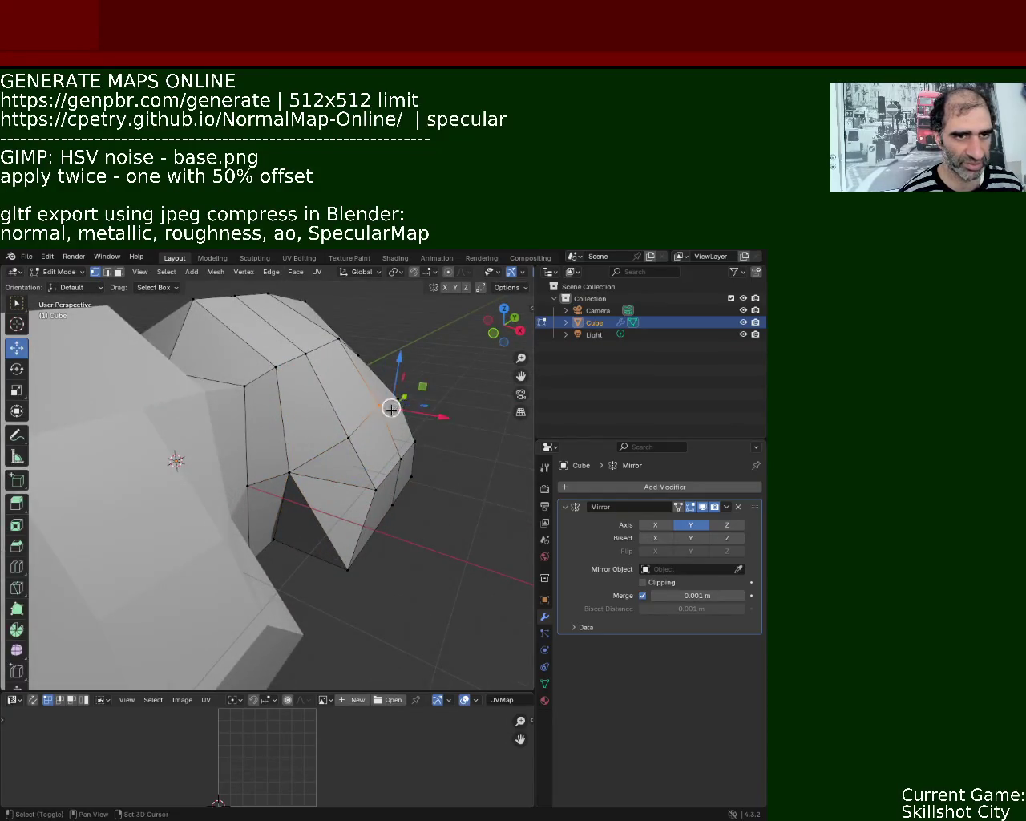
pyautogui.moveTo(441, 416); pyautogui.dragTo(389, 422)
pyautogui.moveTo(390, 422); pyautogui.dragTo(342, 482, button='middle')
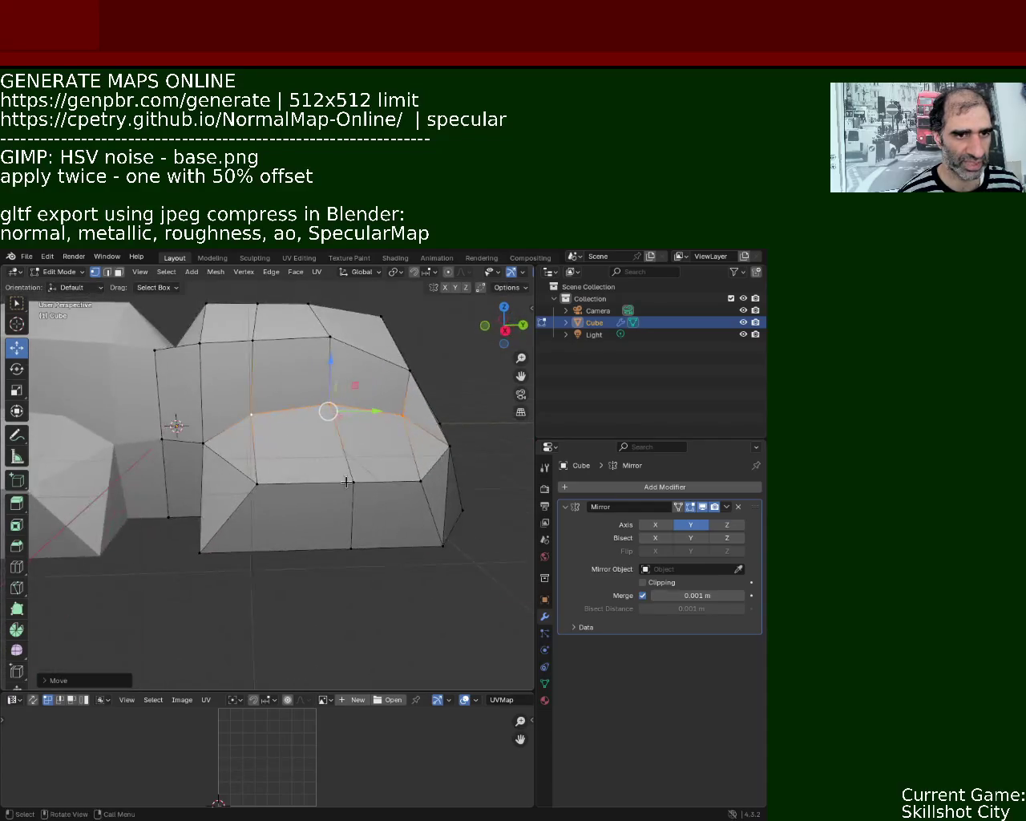
pyautogui.scroll(3, 377, 454)
pyautogui.moveTo(332, 424)
pyautogui.mouseDown(button='middle')
pyautogui.moveTo(258, 465)
pyautogui.moveTo(332, 408)
pyautogui.mouseUp(button='middle')
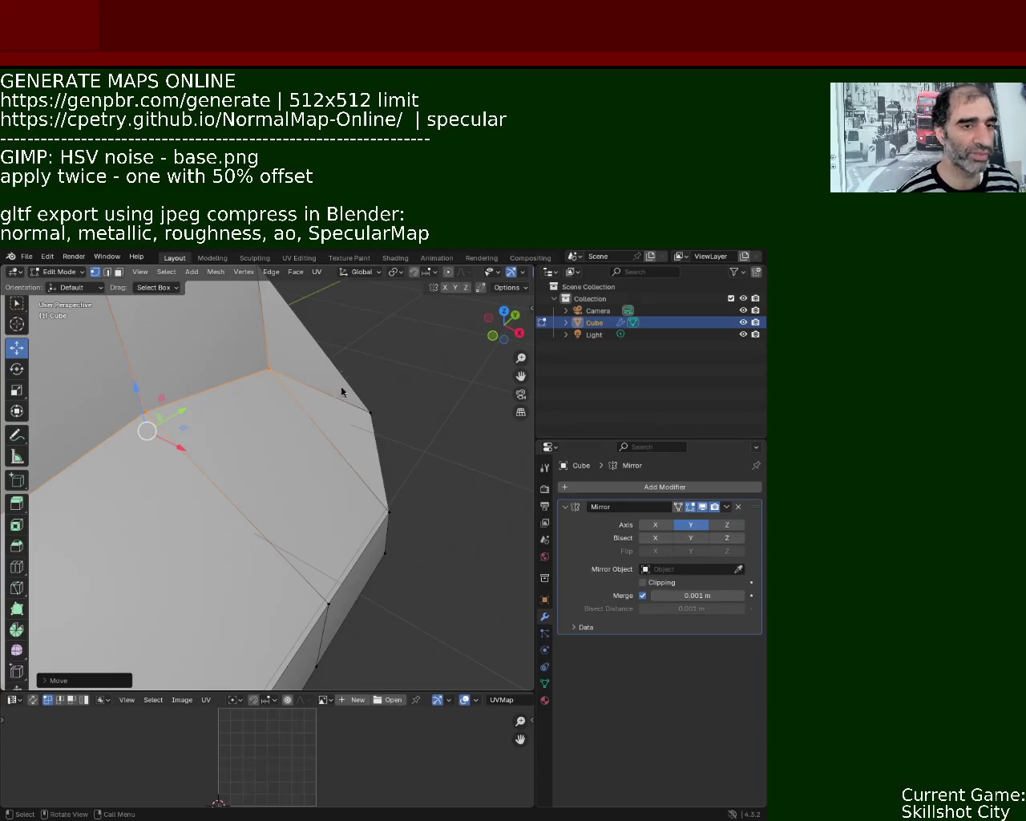
# View the whole rock from the side and bring up the Material Properties.
pyautogui.scroll(-5, 302, 444)
pyautogui.moveTo(302, 444)
pyautogui.mouseDown(button='middle')
pyautogui.moveTo(216, 456)
pyautogui.moveTo(276, 485)
pyautogui.mouseUp(button='middle')
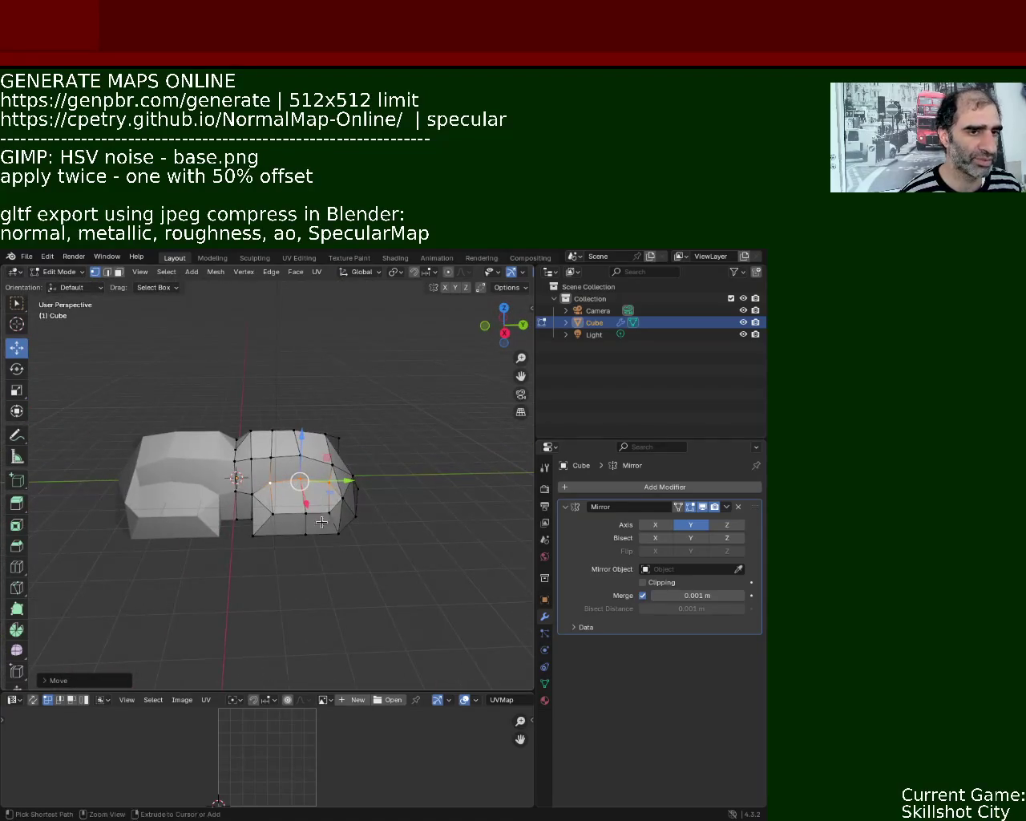
pyautogui.click(545, 700)
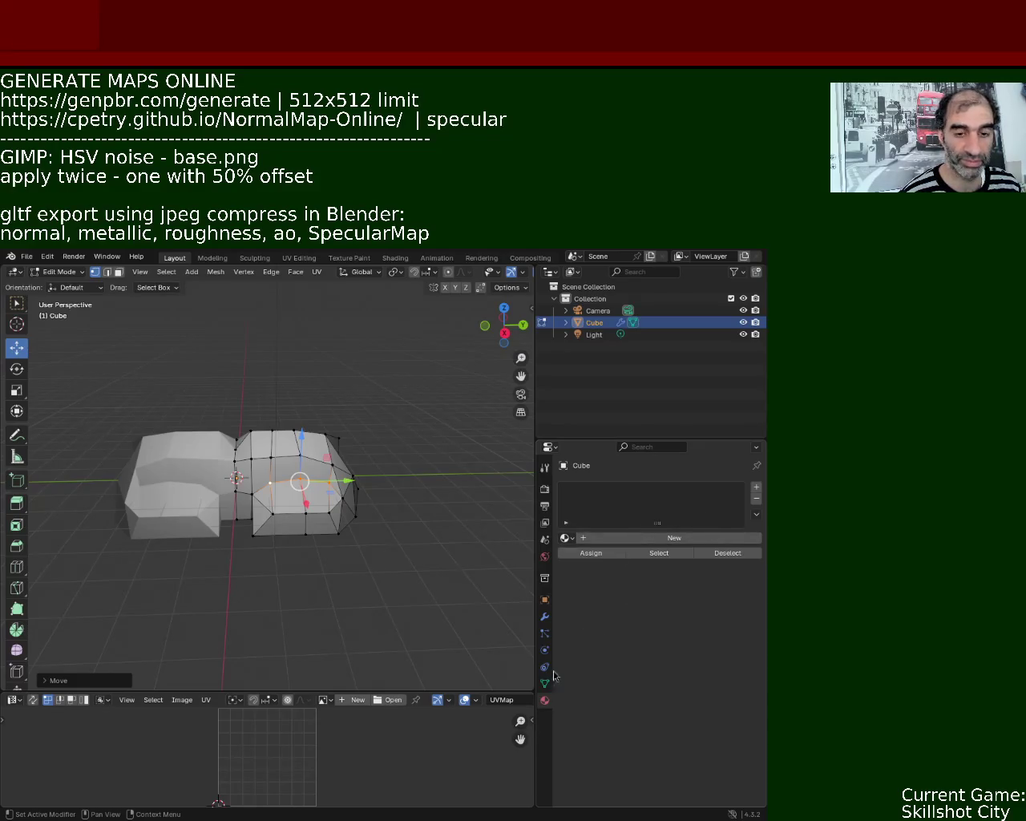
# Add a material slot to the Cube and create the Principled BSDF material Material.002.
pyautogui.click(756, 487)
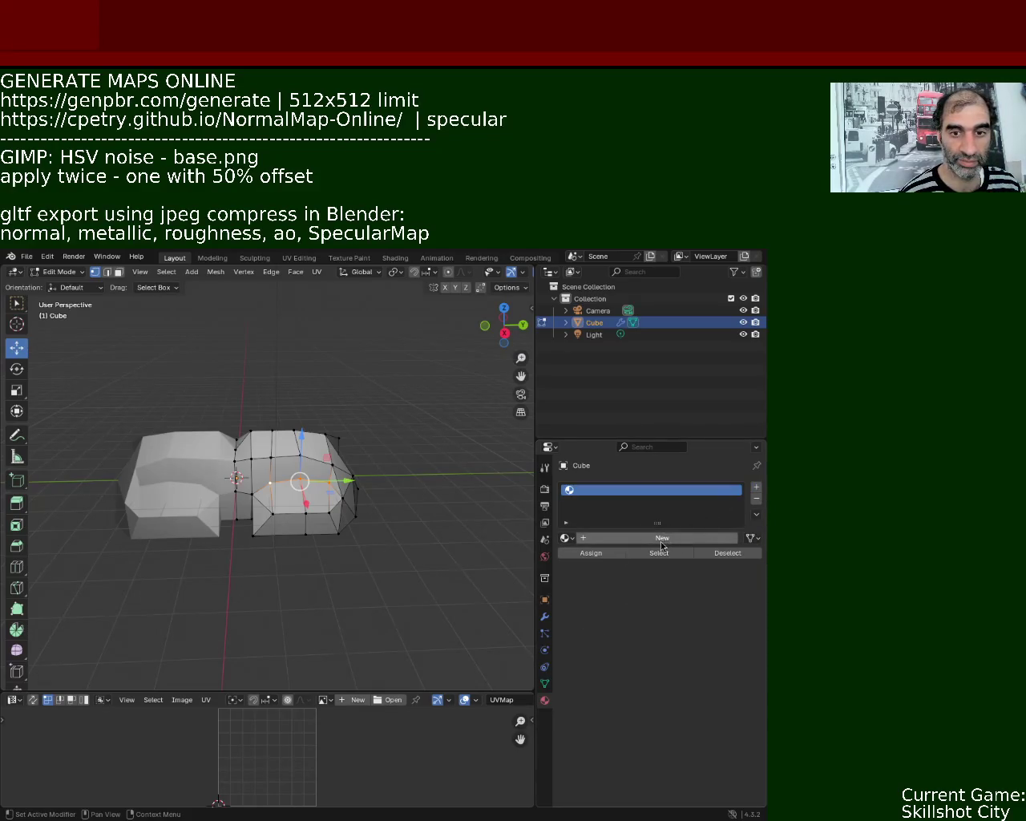
pyautogui.click(661, 540)
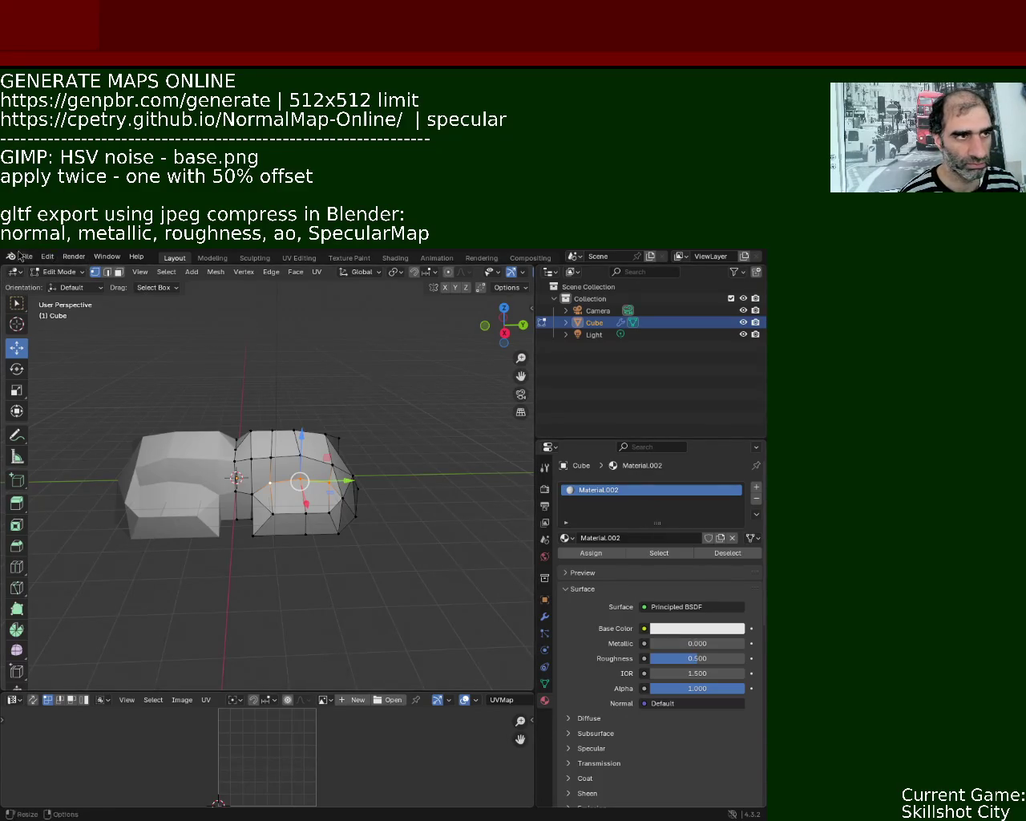
pyautogui.click(28, 258)
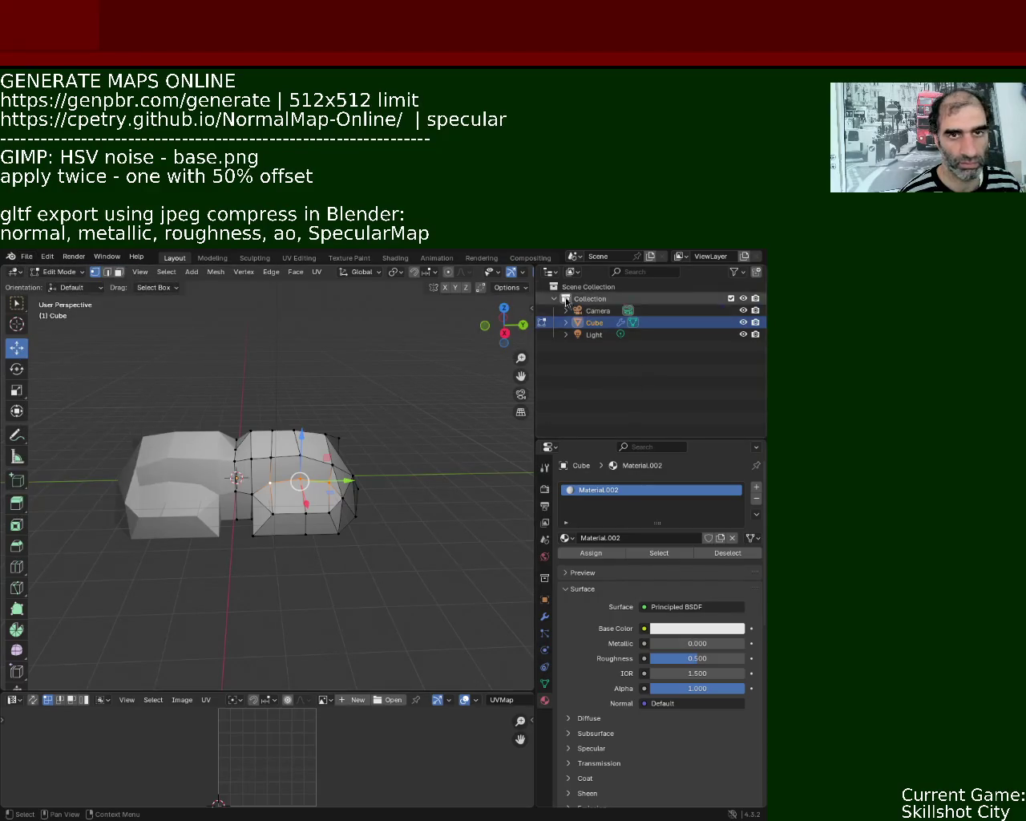
# Switch the Outliner to Unused Data mode and inspect the orphaned Cube mesh.
pyautogui.click(550, 273)
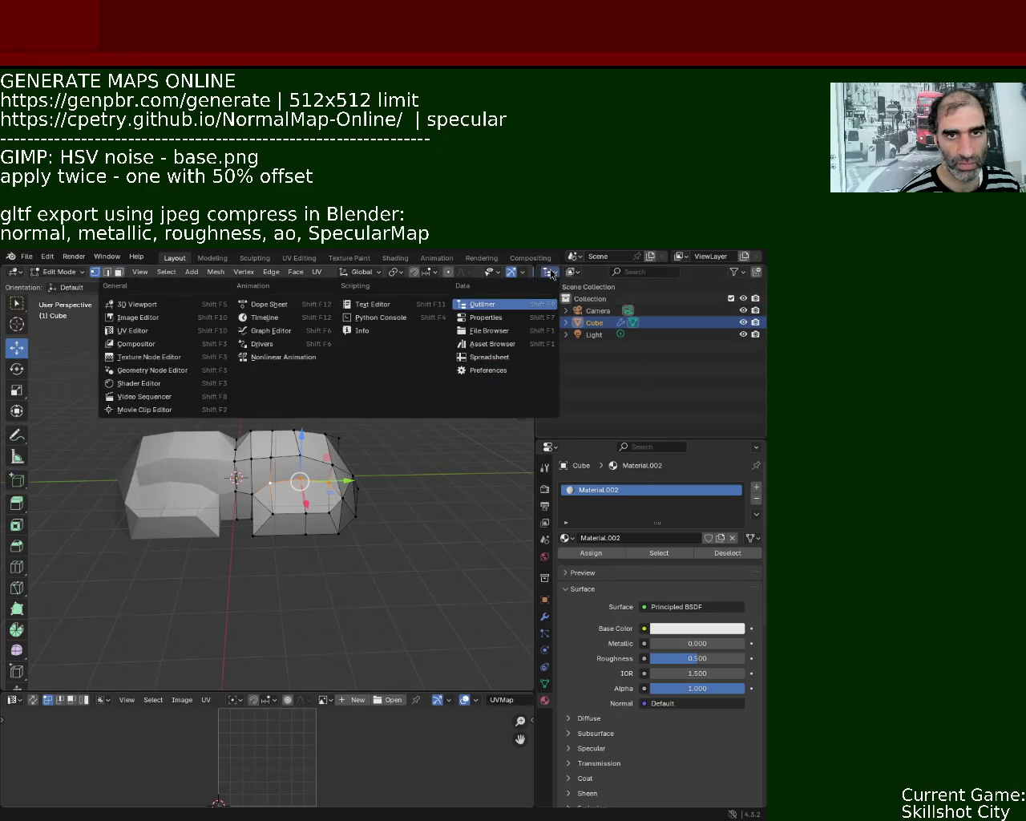
pyautogui.click(503, 307)
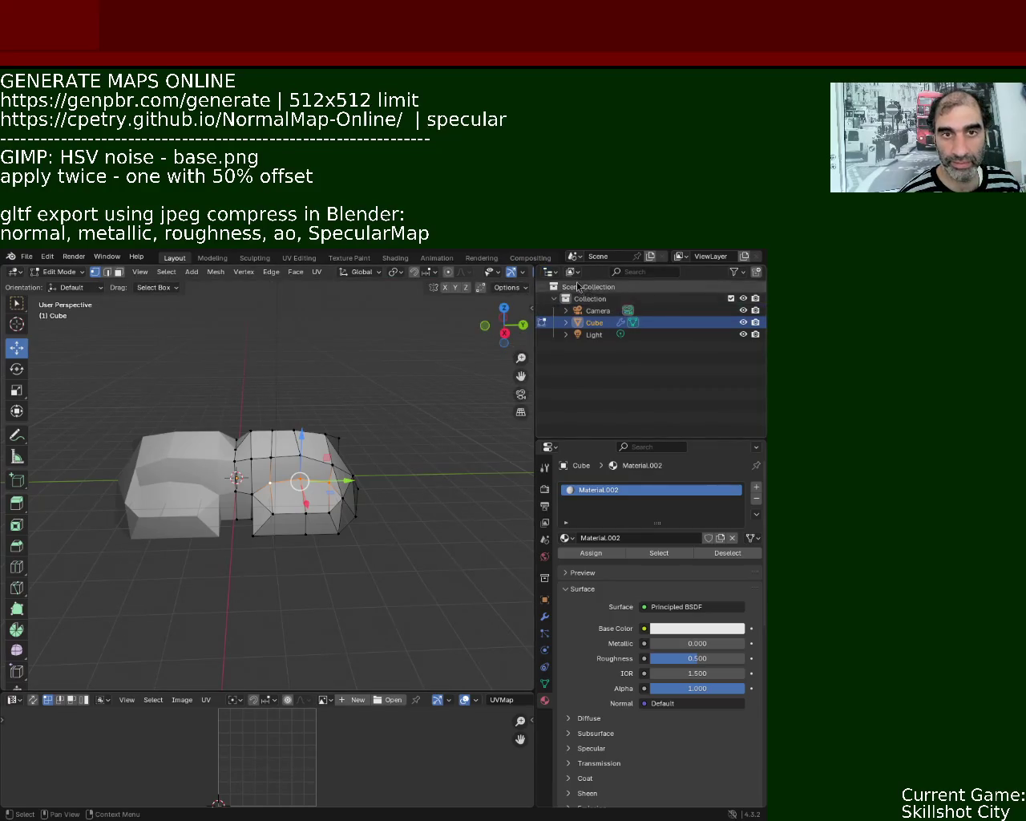
pyautogui.click(574, 273)
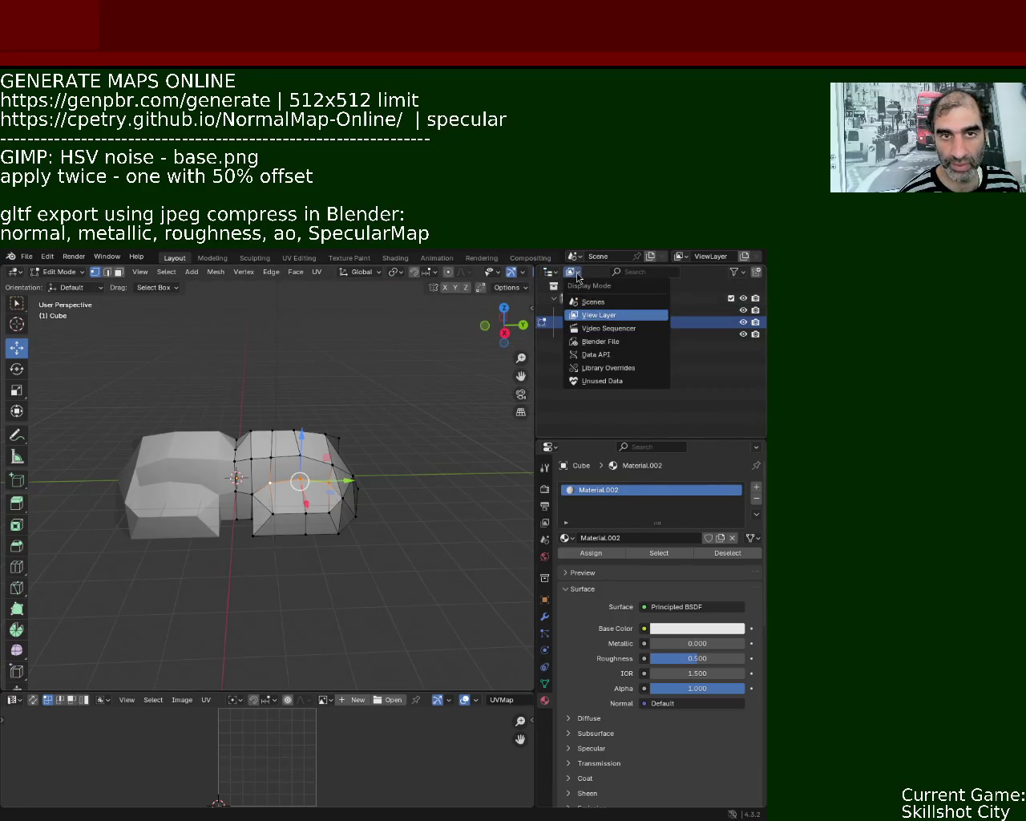
pyautogui.click(613, 381)
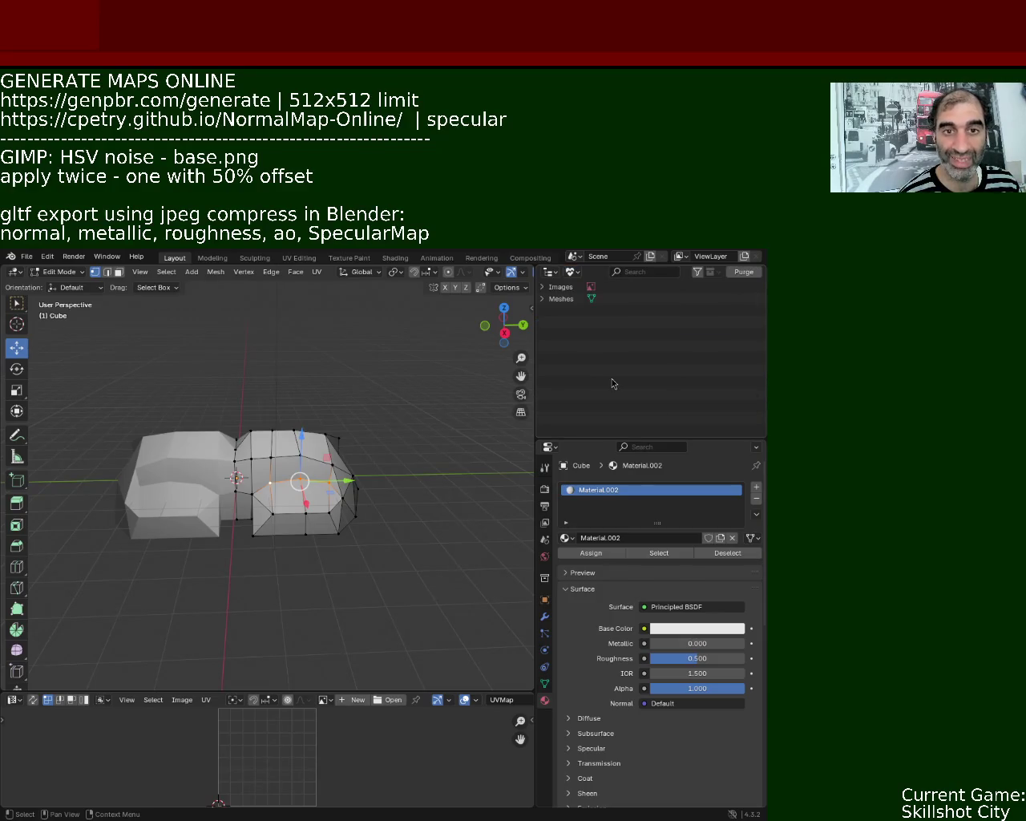
pyautogui.click(564, 303)
pyautogui.click(551, 301)
pyautogui.click(569, 312)
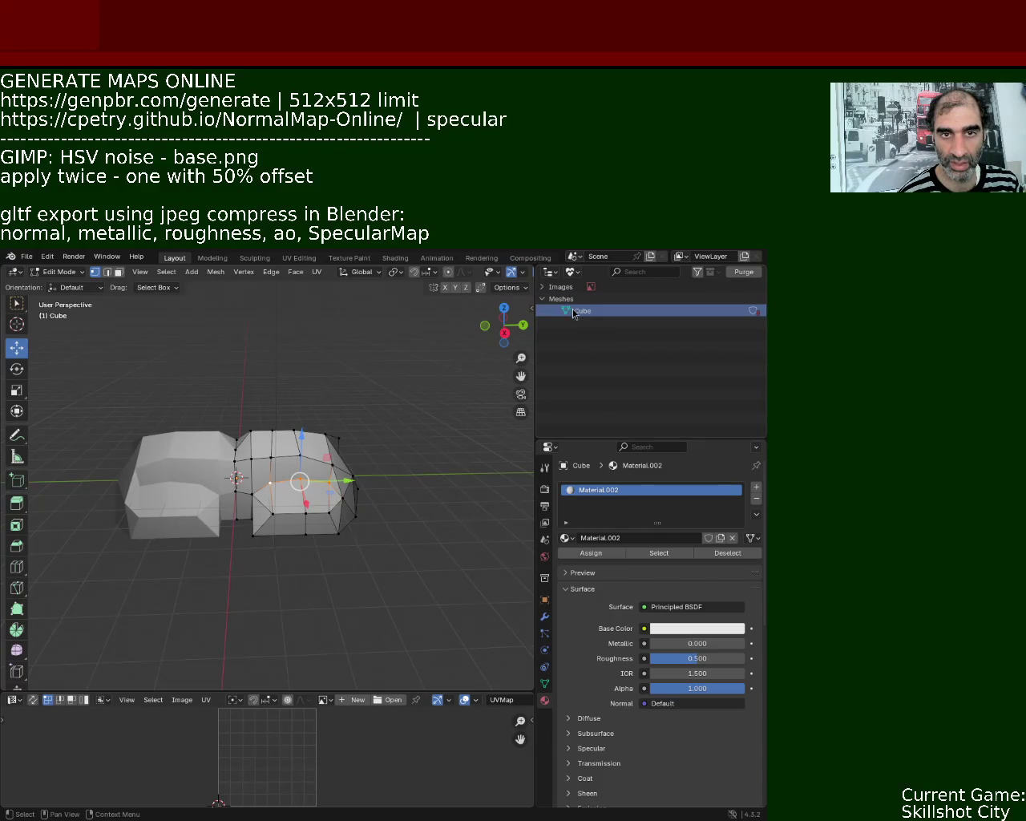
pyautogui.rightClick(572, 313)
pyautogui.click(641, 379)
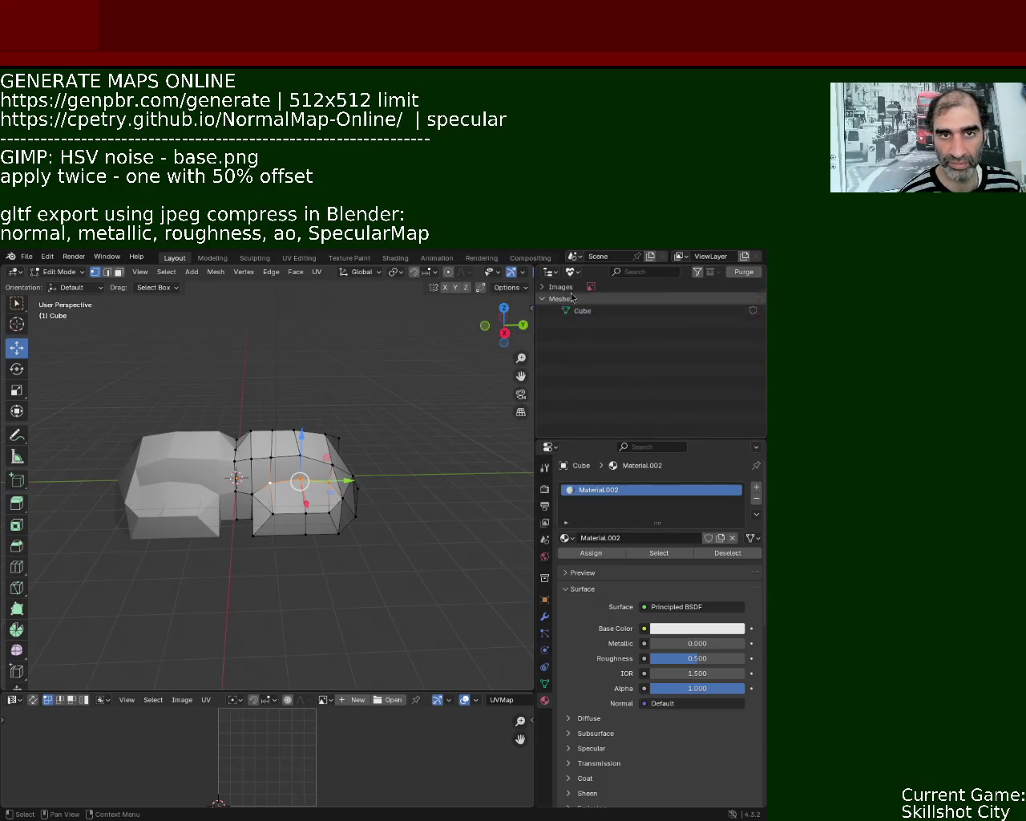
pyautogui.click(573, 273)
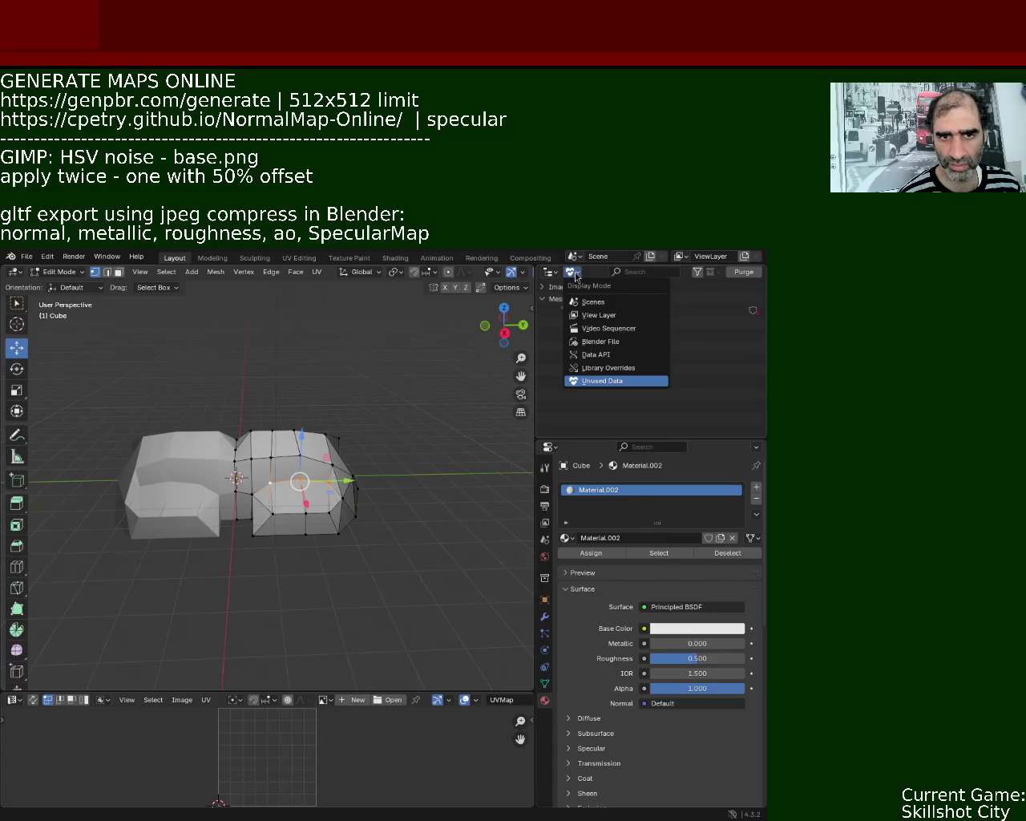
pyautogui.click(573, 312)
pyautogui.rightClick(572, 313)
pyautogui.click(561, 335)
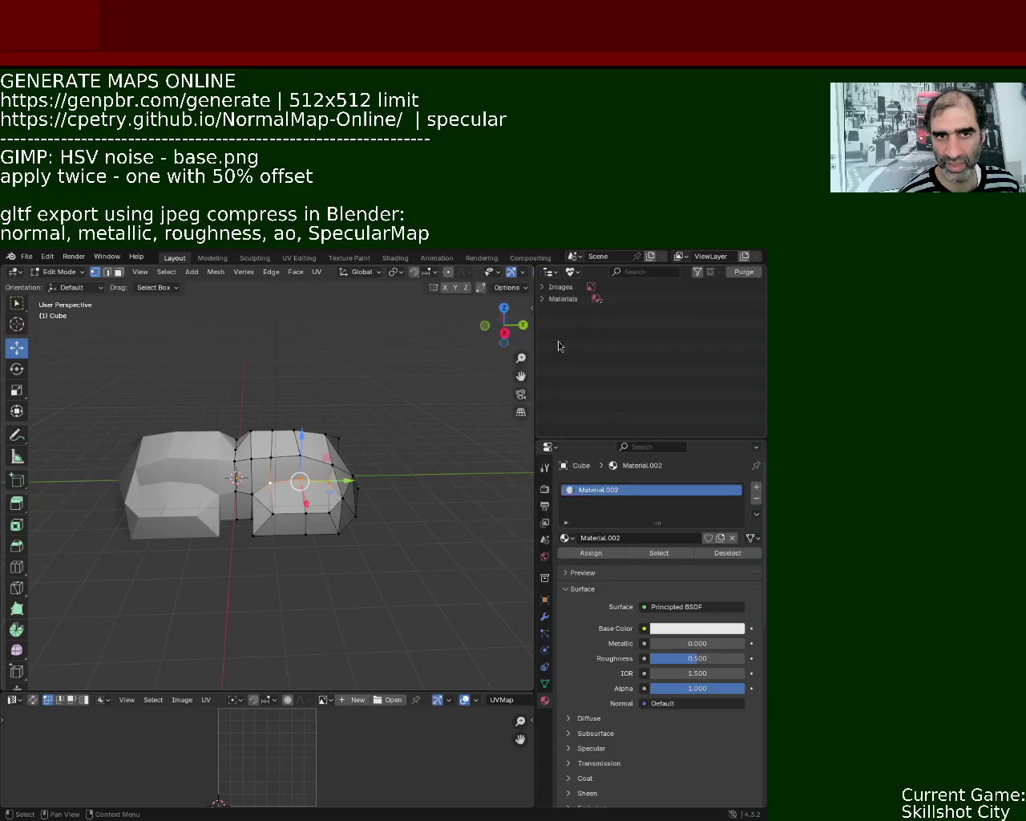
# Delete the two unused materials from the orphan data list.
pyautogui.click(576, 303)
pyautogui.click(543, 299)
pyautogui.rightClick(597, 319)
pyautogui.click(561, 309)
pyautogui.rightClick(569, 314)
pyautogui.click(589, 316)
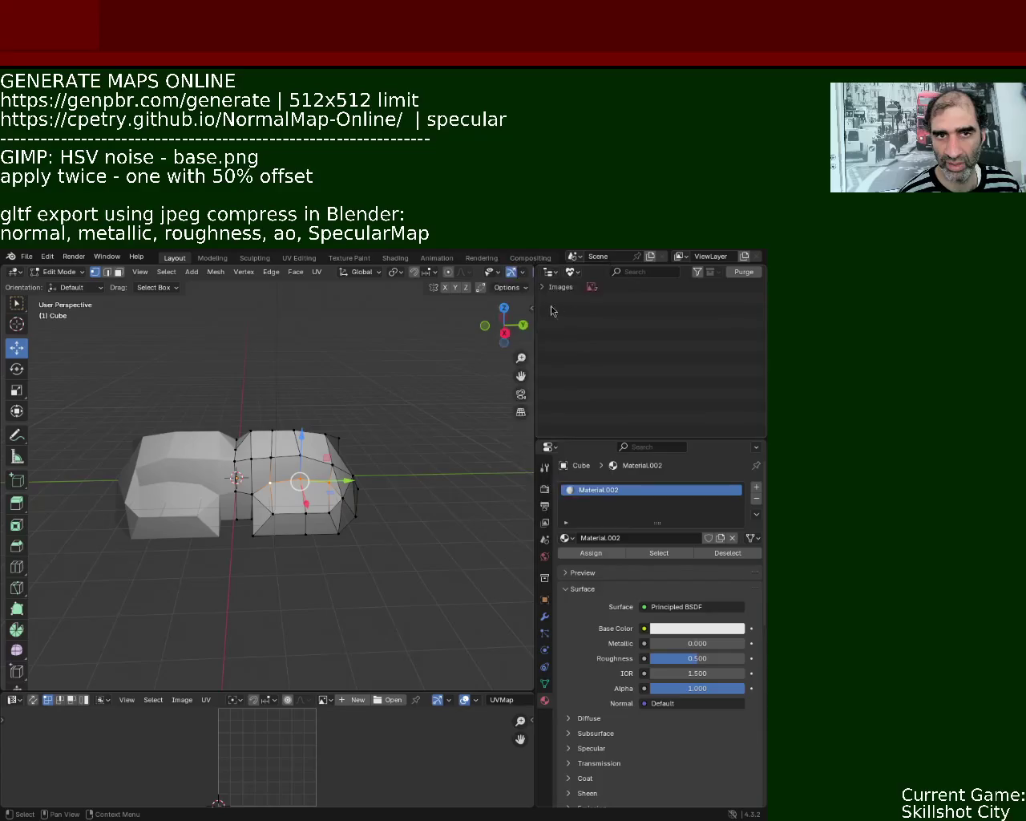
# Delete the unused images, including roughness_map.png, Render Result and SpecularMap.png.
pyautogui.rightClick(597, 309)
pyautogui.click(565, 305)
pyautogui.rightClick(565, 306)
pyautogui.click(565, 306)
pyautogui.rightClick(596, 309)
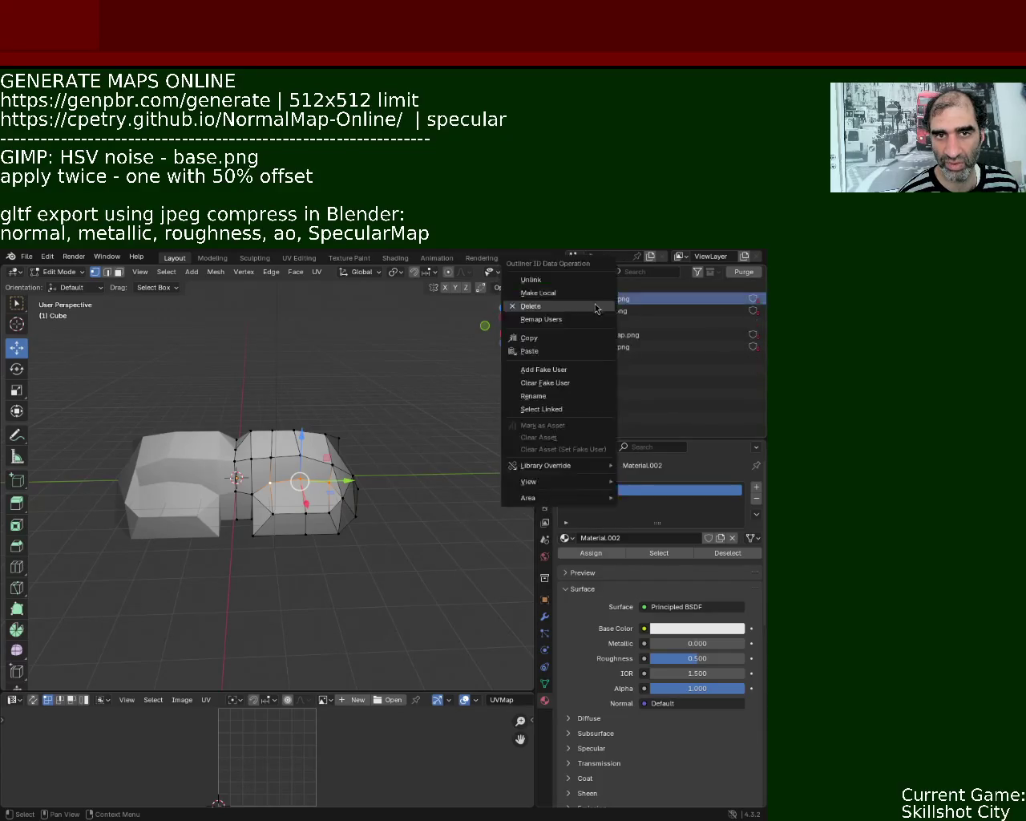
pyautogui.click(576, 305)
pyautogui.rightClick(598, 305)
pyautogui.rightClick(589, 311)
pyautogui.click(596, 302)
pyautogui.rightClick(584, 300)
pyautogui.click(585, 304)
pyautogui.rightClick(608, 310)
pyautogui.click(579, 311)
# Return the Outliner to View Layer mode so it lists the scene's objects.
pyautogui.click(575, 274)
pyautogui.click(579, 275)
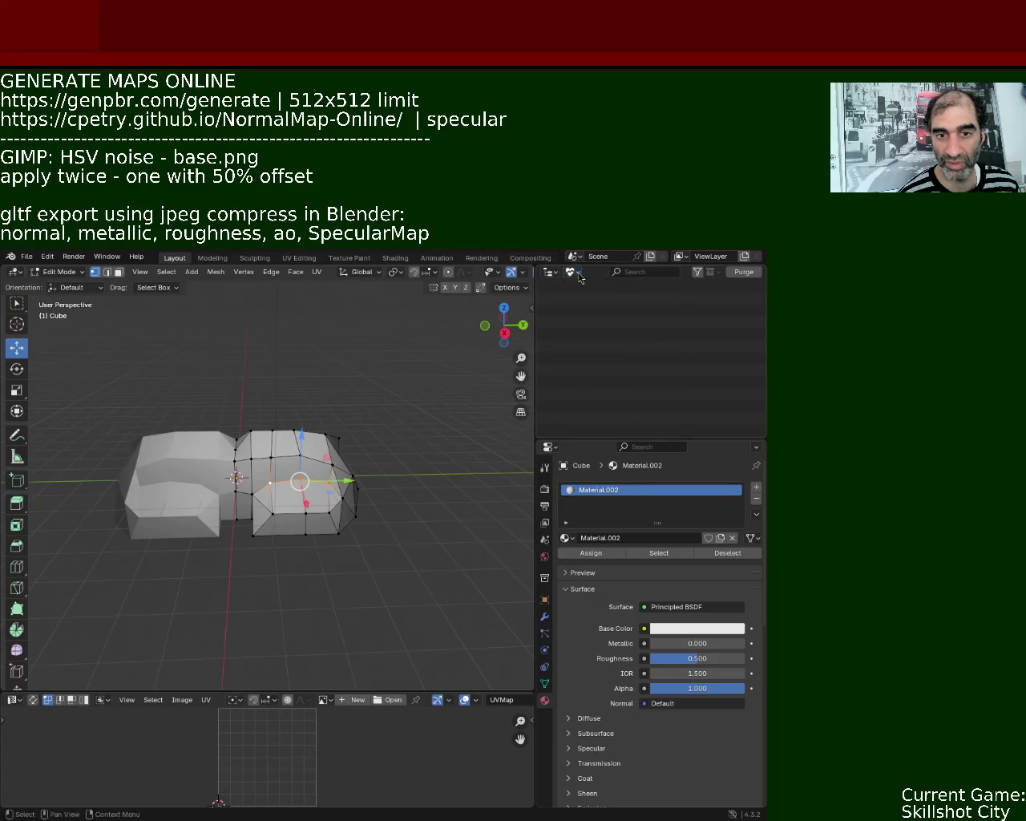
pyautogui.click(550, 272)
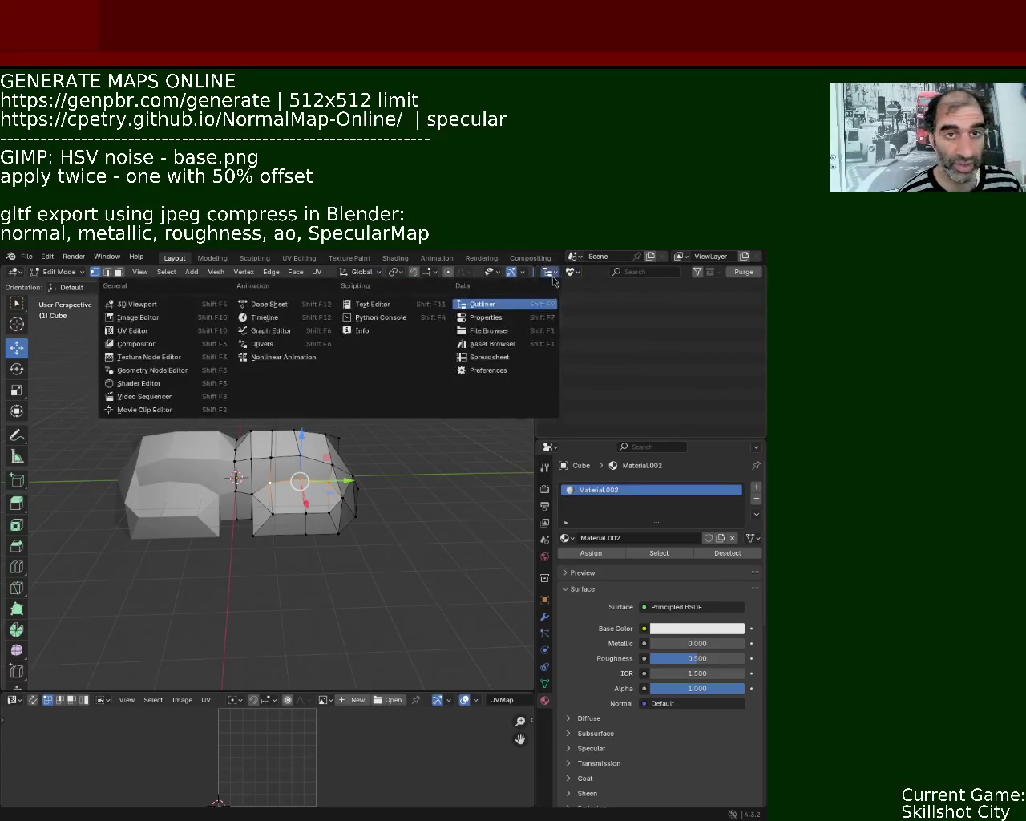
pyautogui.click(531, 303)
pyautogui.click(574, 273)
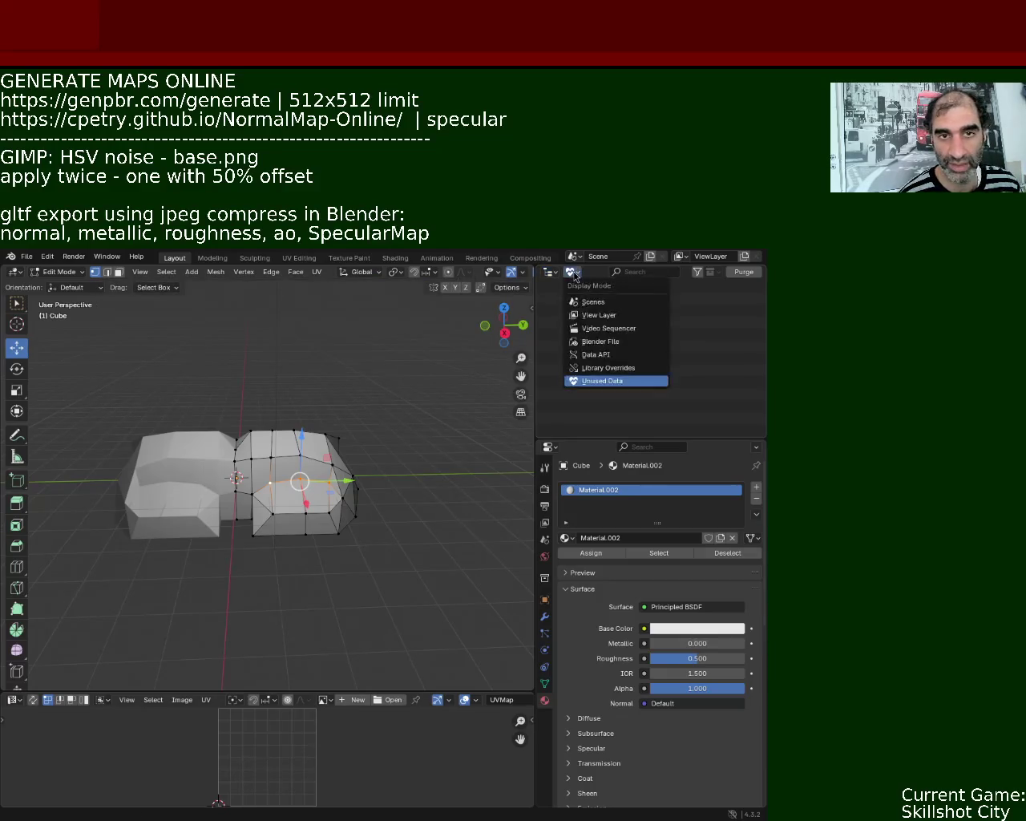
pyautogui.click(600, 302)
pyautogui.click(574, 276)
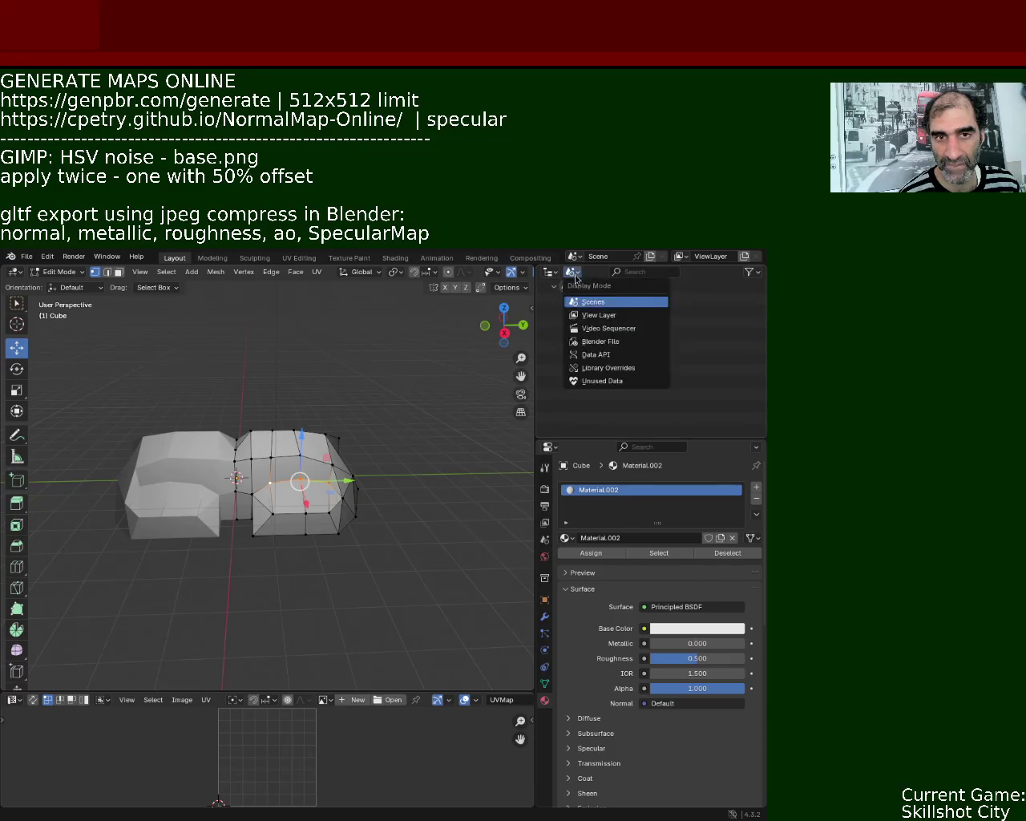
pyautogui.click(597, 315)
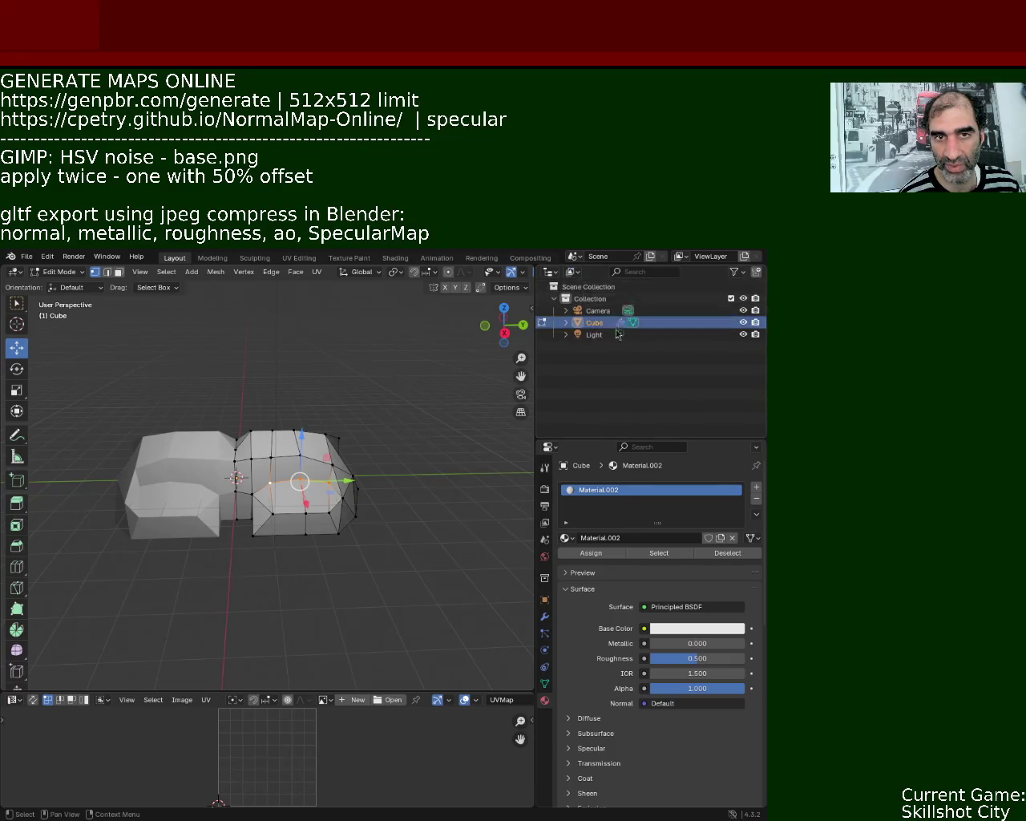
pyautogui.click(574, 276)
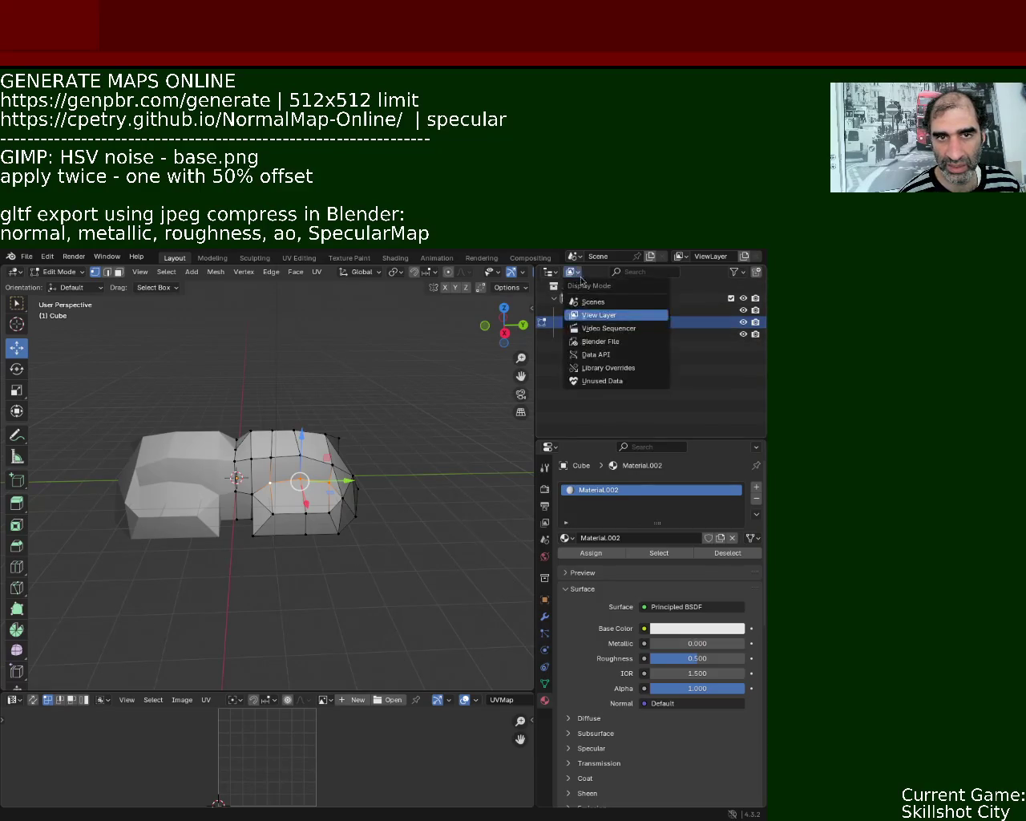
pyautogui.click(611, 327)
pyautogui.click(572, 273)
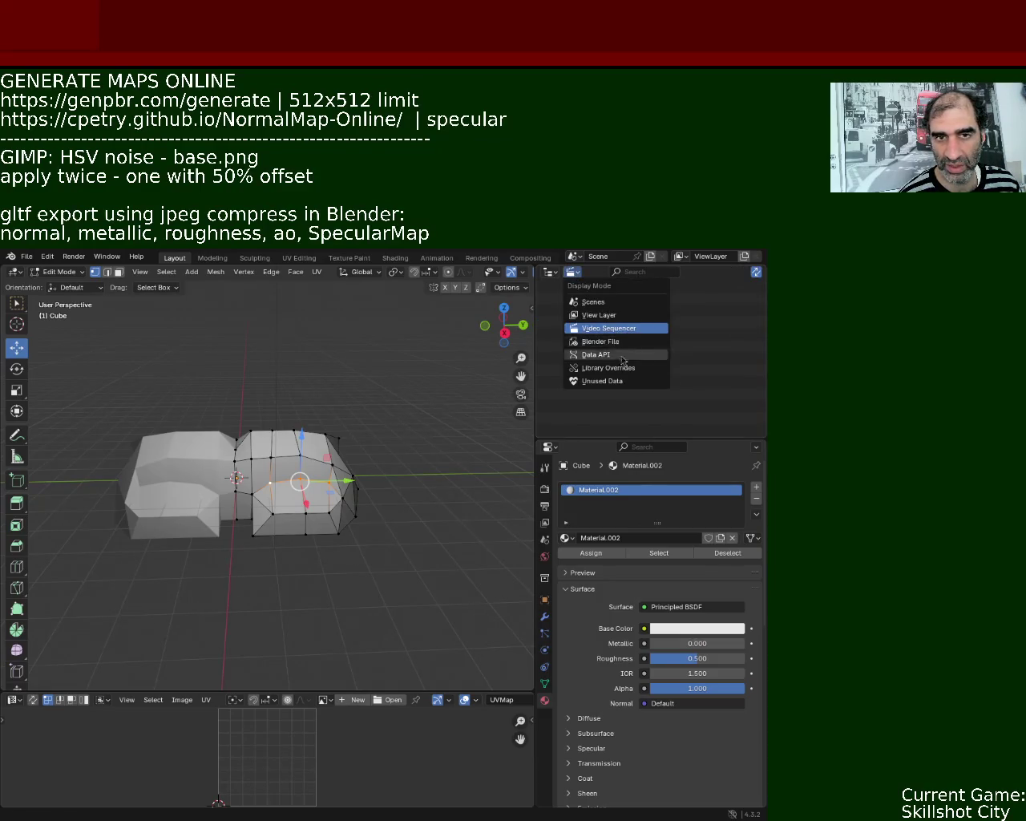
pyautogui.click(611, 318)
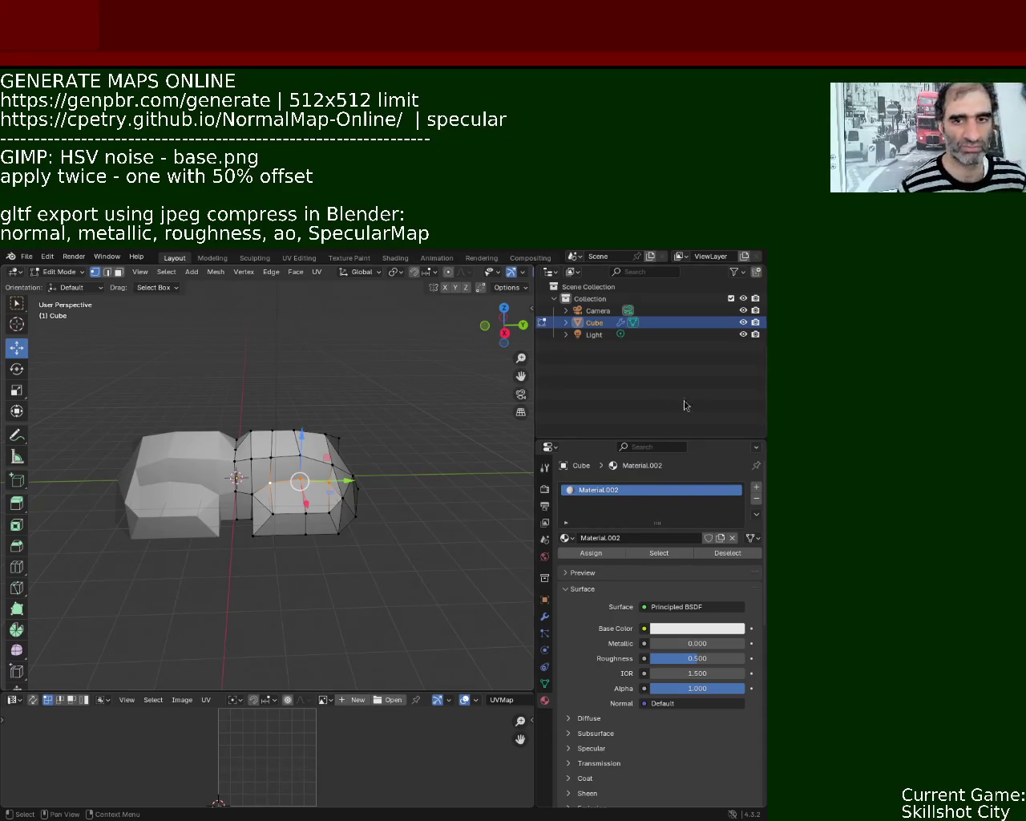
# Rename Material.002 to '1' and add a second slot with a new material named '2'.
pyautogui.doubleClick(630, 493)
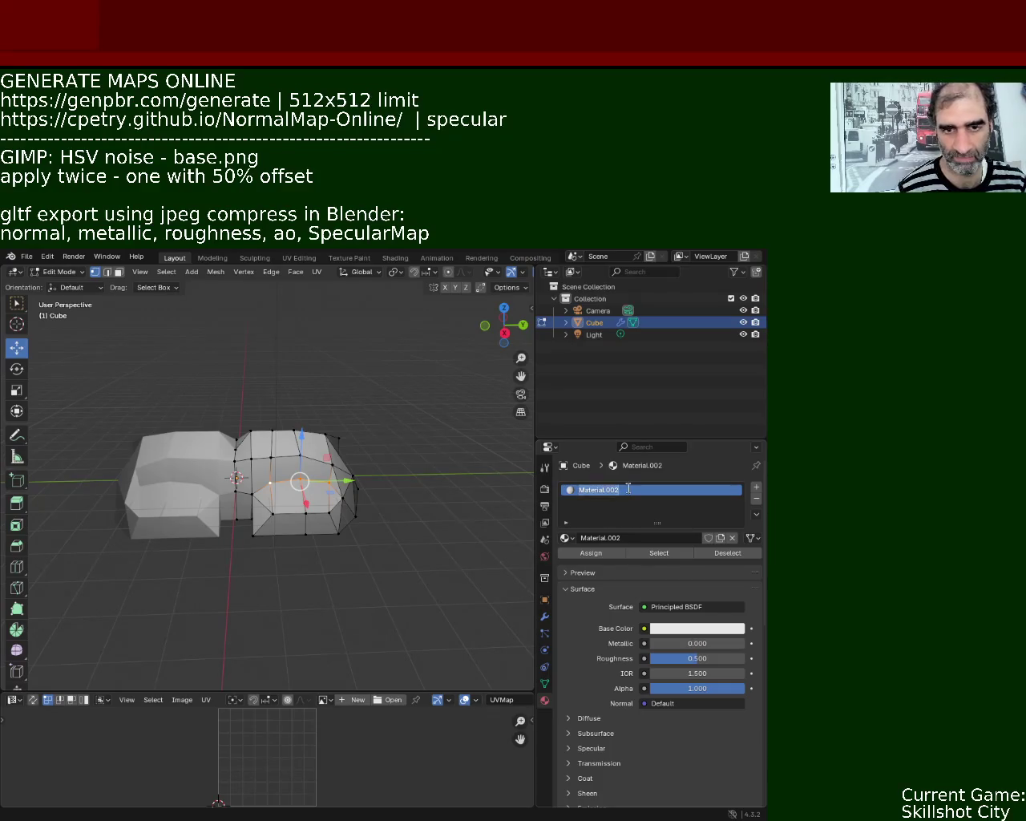
pyautogui.write('1')
pyautogui.press('Return')
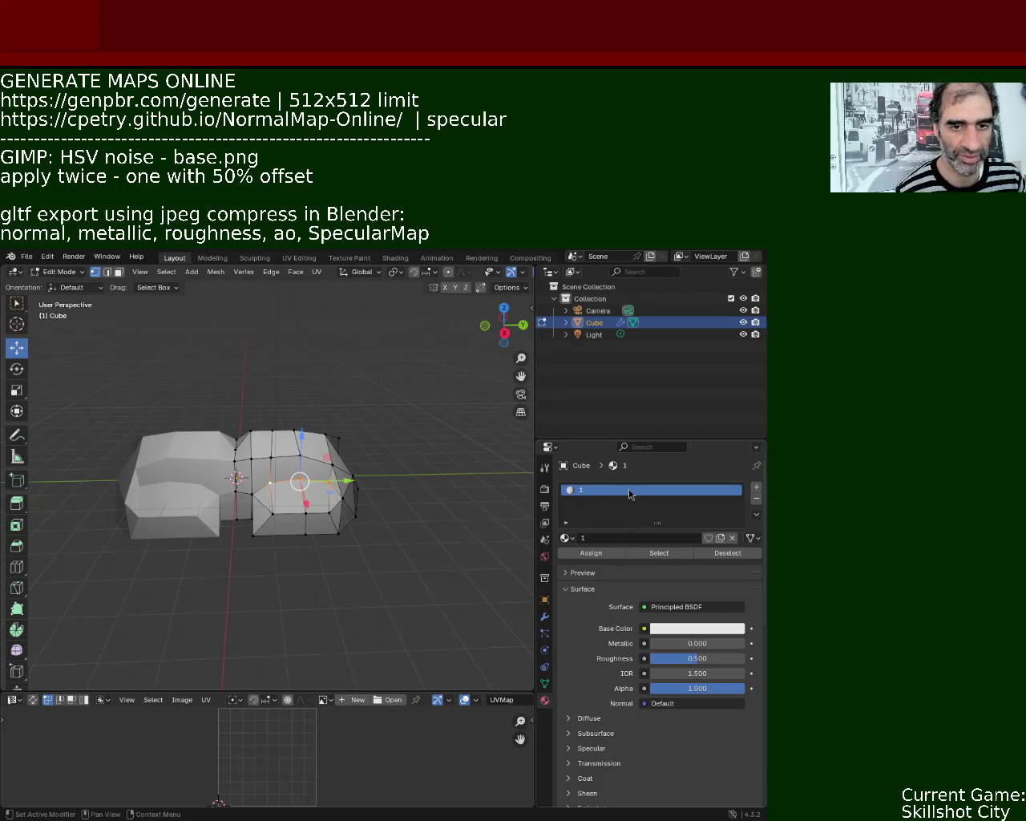
pyautogui.click(756, 487)
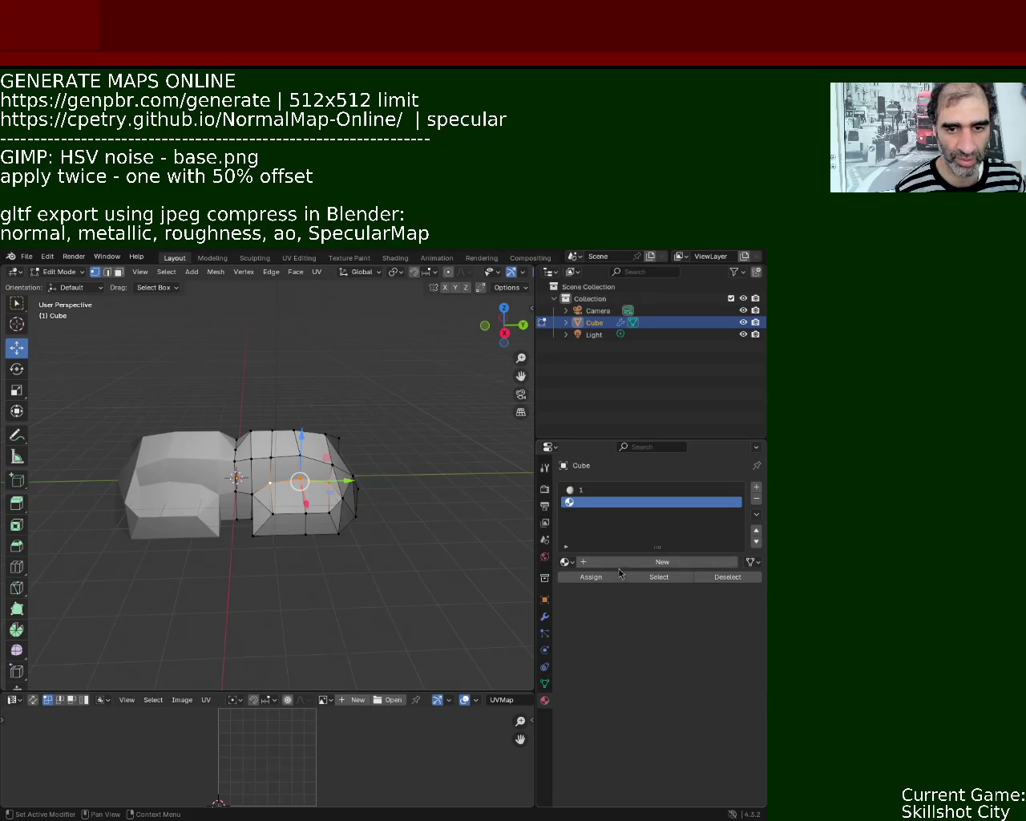
pyautogui.click(619, 564)
pyautogui.doubleClick(610, 504)
pyautogui.write('2')
pyautogui.press('Return')
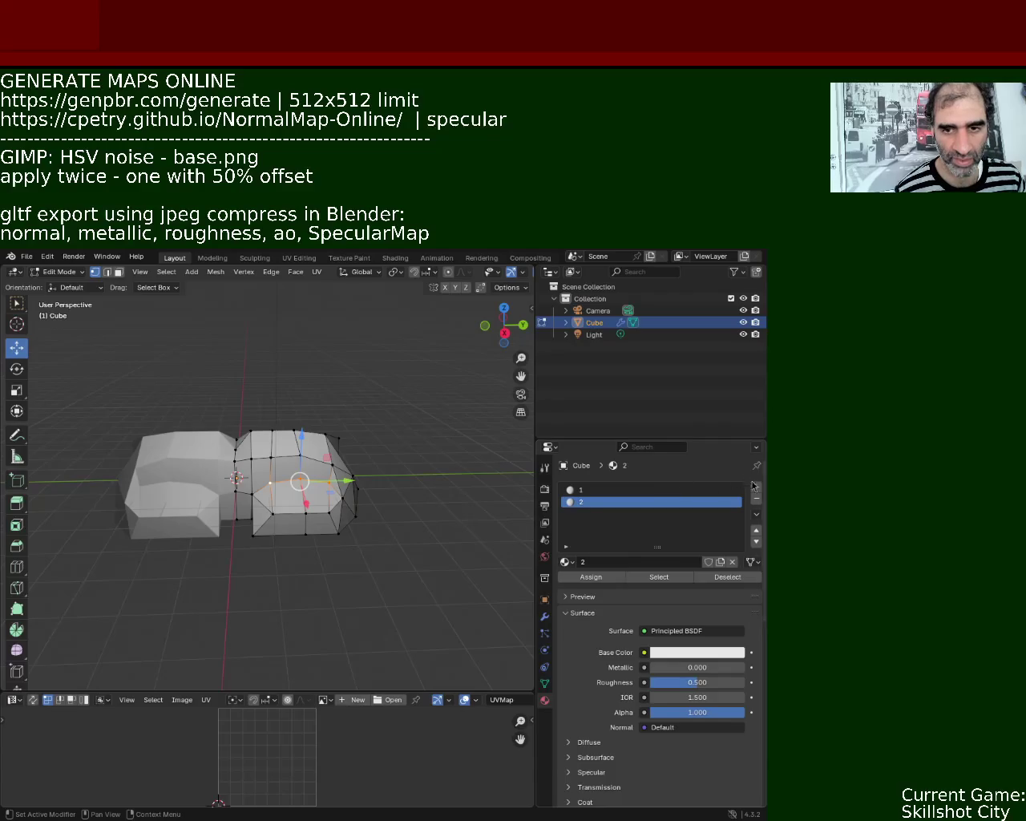
# Add third and fourth material slots with new materials named '3' and '4'.
pyautogui.click(756, 487)
pyautogui.click(646, 563)
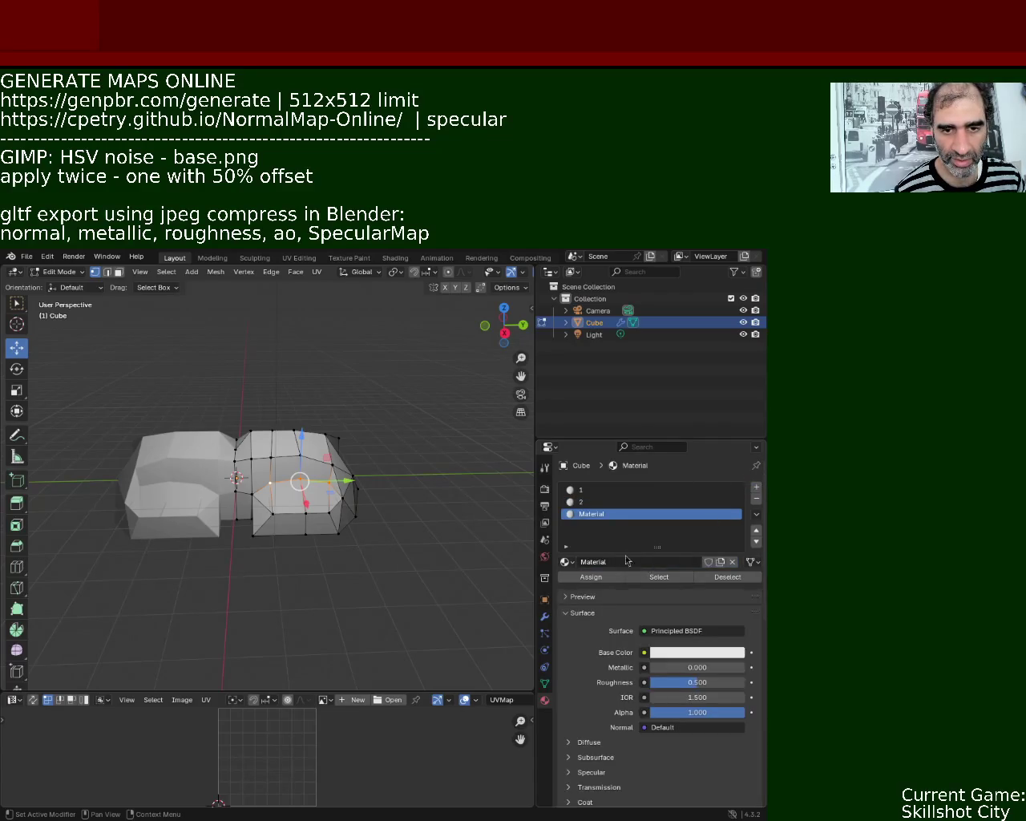
pyautogui.doubleClick(598, 515)
pyautogui.write('2')
pyautogui.press('Return')
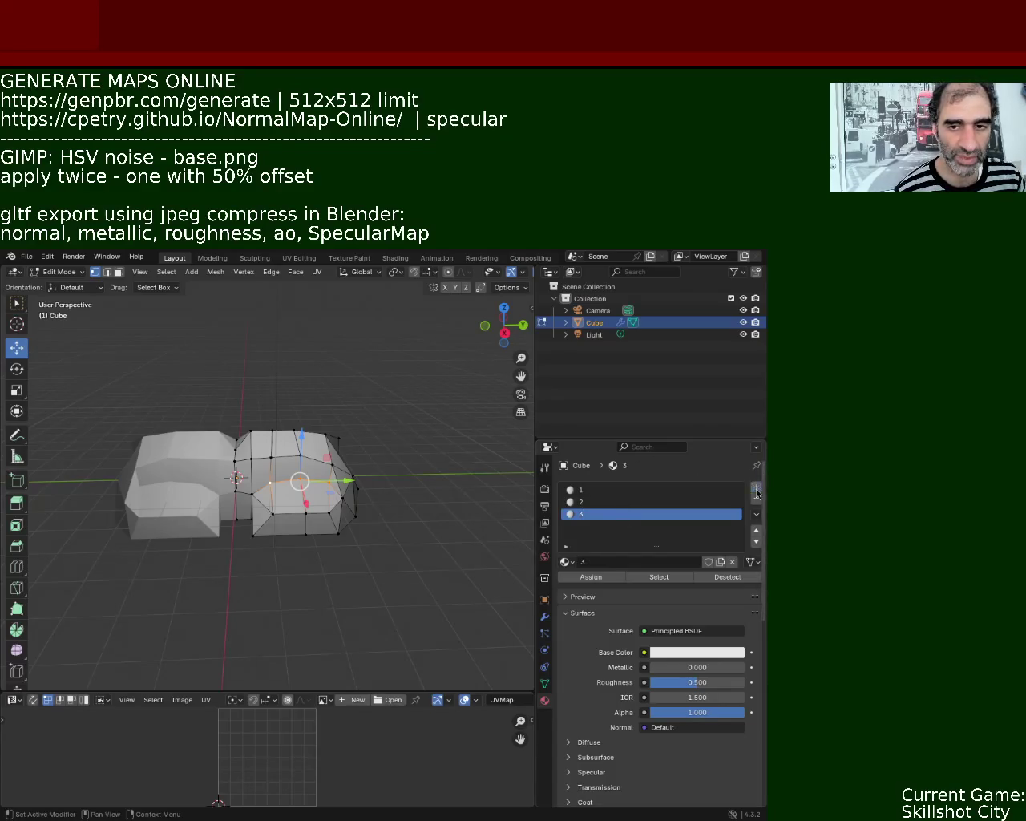
pyautogui.click(756, 486)
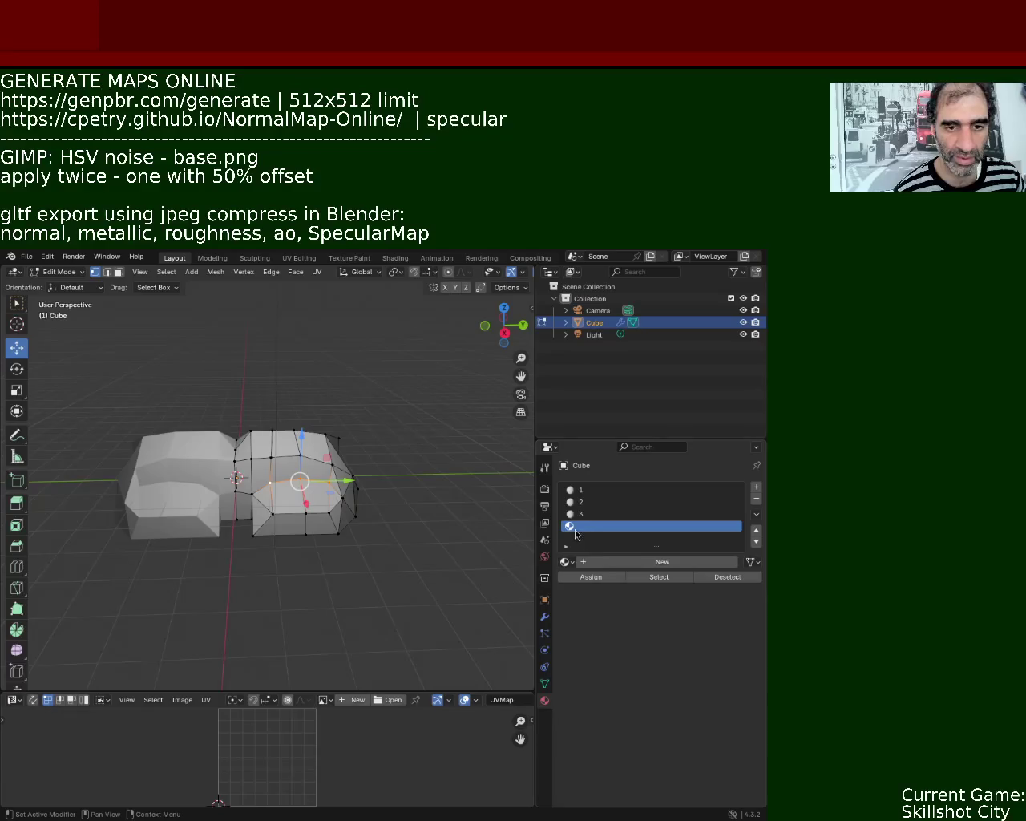
pyautogui.click(642, 560)
pyautogui.doubleClick(603, 525)
pyautogui.write('3')
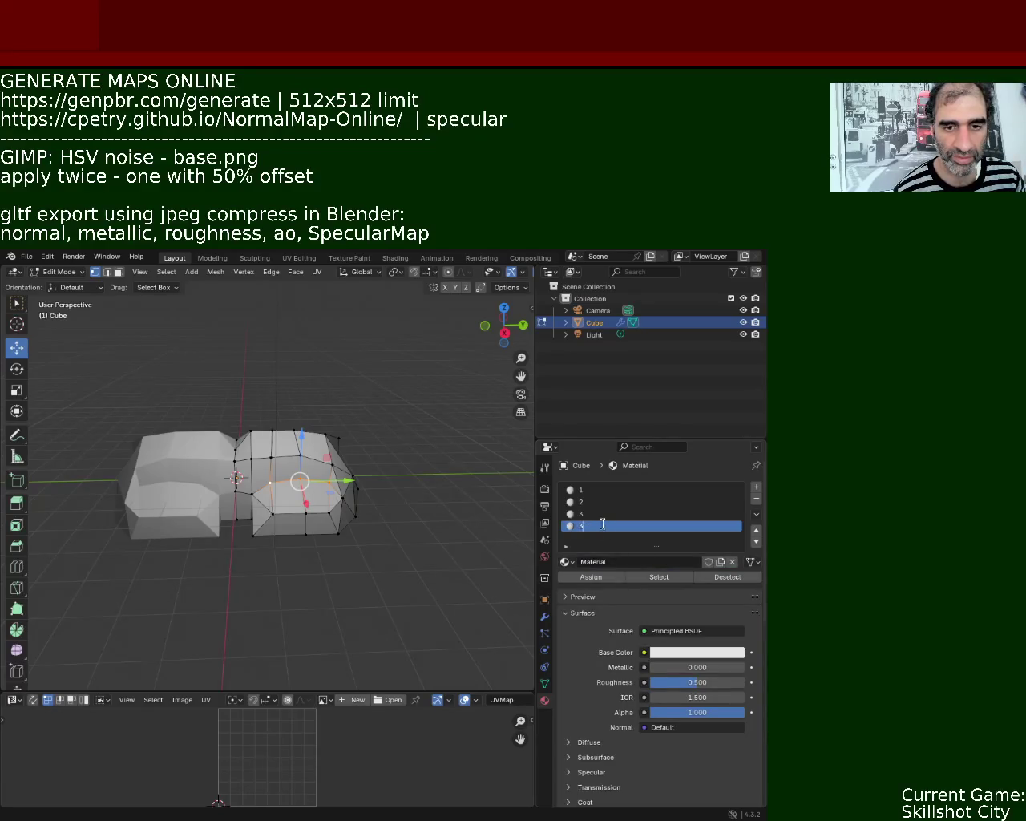
pyautogui.write('4')
pyautogui.press('Return')
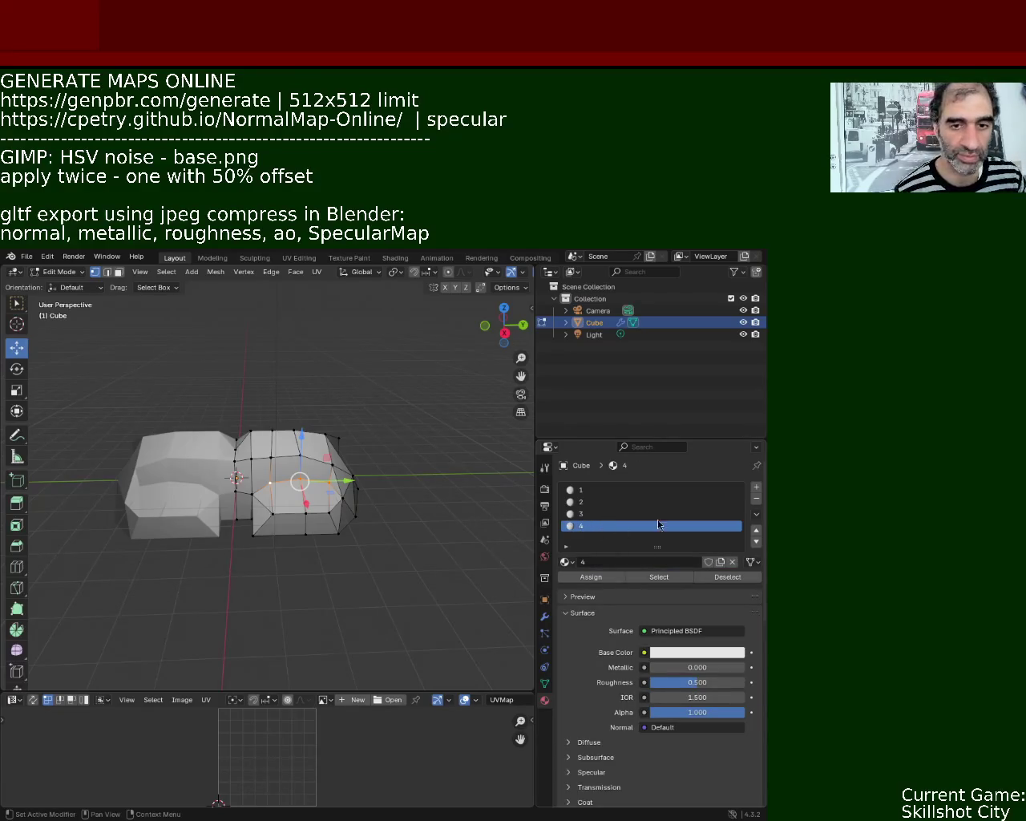
# Add a fifth material slot with a new material named '5'.
pyautogui.click(756, 486)
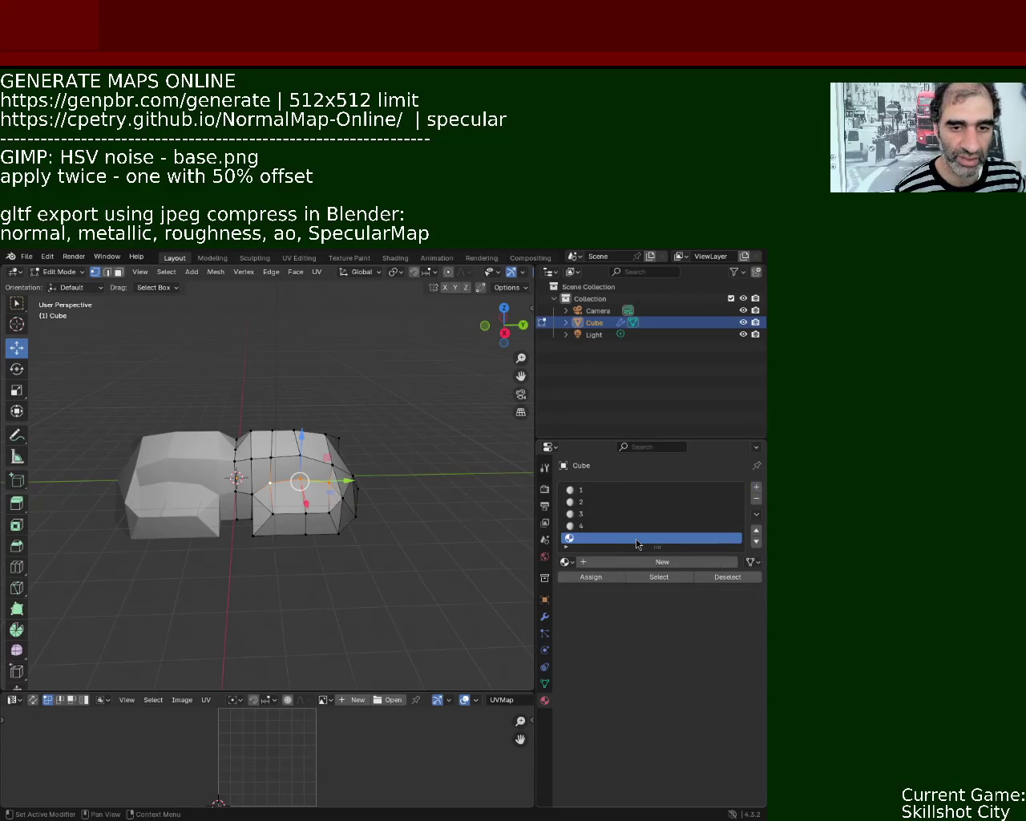
pyautogui.click(630, 561)
pyautogui.doubleClick(616, 539)
pyautogui.write('5')
pyautogui.press('Return')
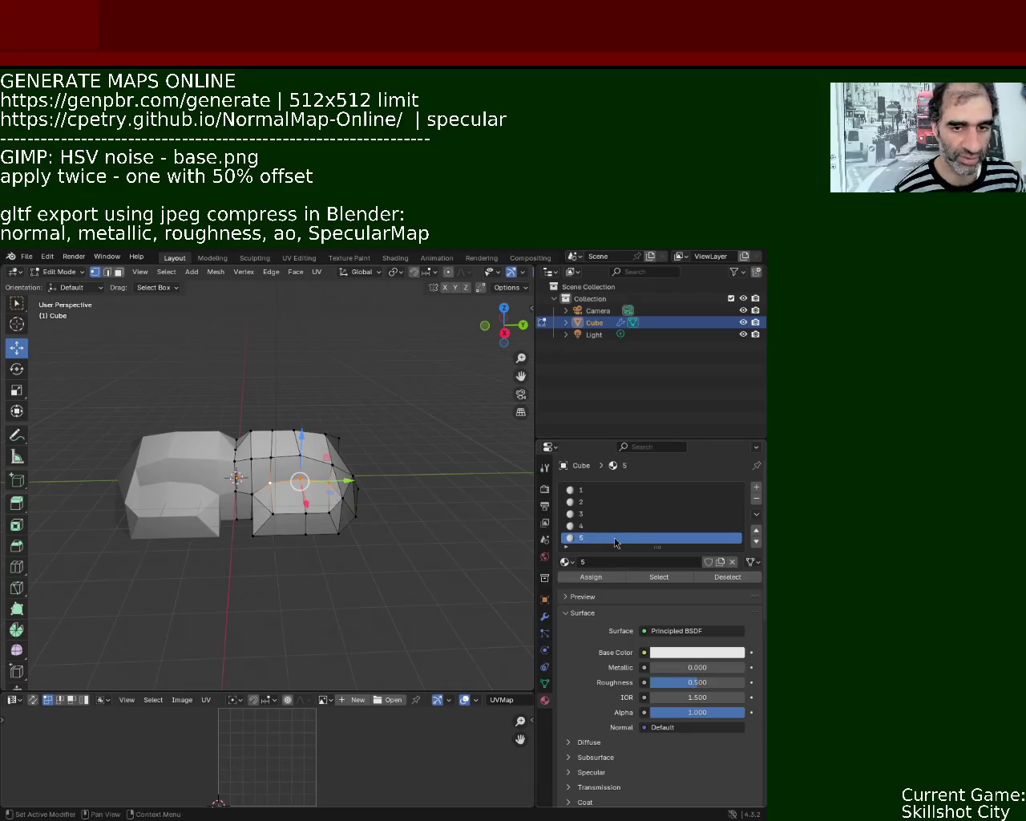
# Orbit the rock to a higher view and give the lower UV editor more height.
pyautogui.moveTo(325, 492); pyautogui.dragTo(461, 350, button='middle')
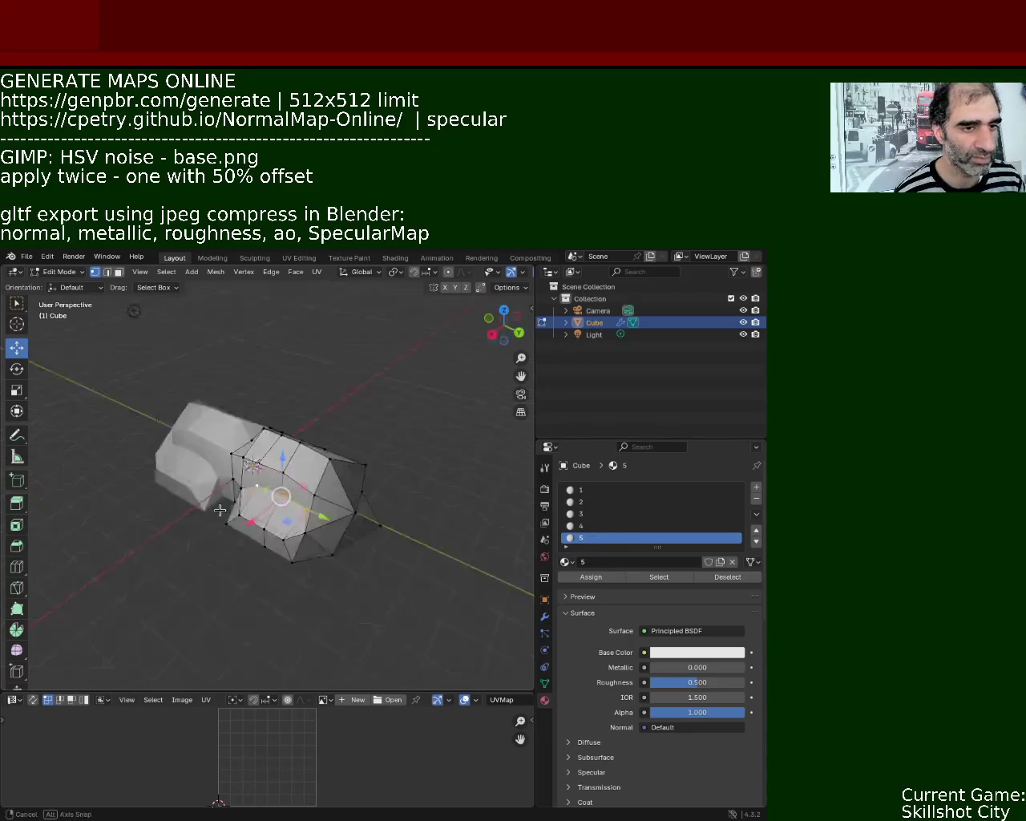
pyautogui.moveTo(12, 481)
pyautogui.mouseDown(button='middle')
pyautogui.moveTo(299, 477)
pyautogui.moveTo(312, 506)
pyautogui.mouseUp(button='middle')
pyautogui.moveTo(430, 692); pyautogui.dragTo(407, 532)
pyautogui.moveTo(385, 481); pyautogui.dragTo(261, 405, button='middle')
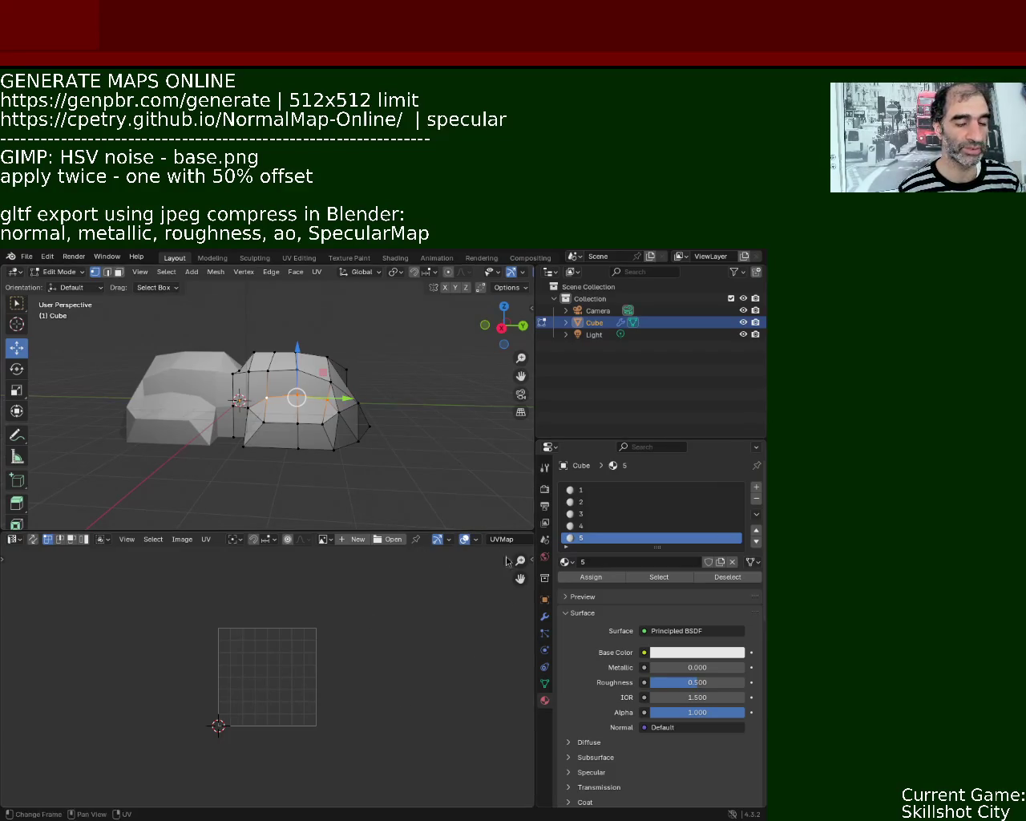
# Switch the lower area to the Shader Editor showing material 1's node tree.
pyautogui.click(13, 539)
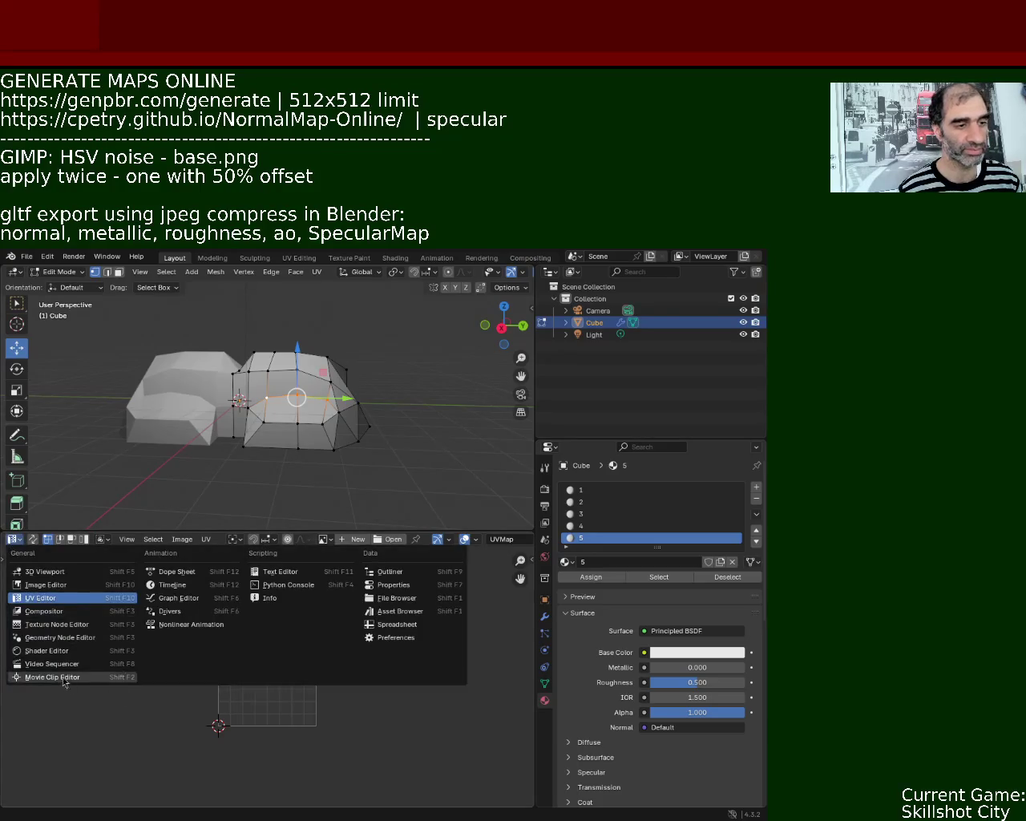
pyautogui.click(48, 651)
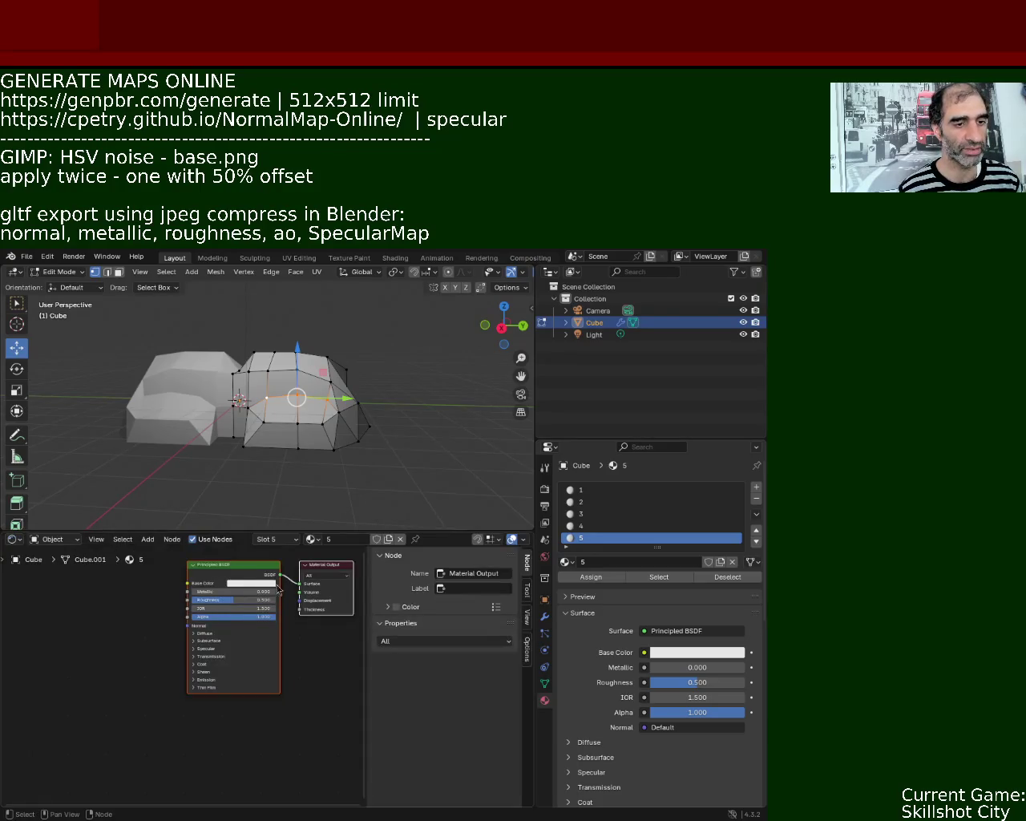
pyautogui.click(579, 493)
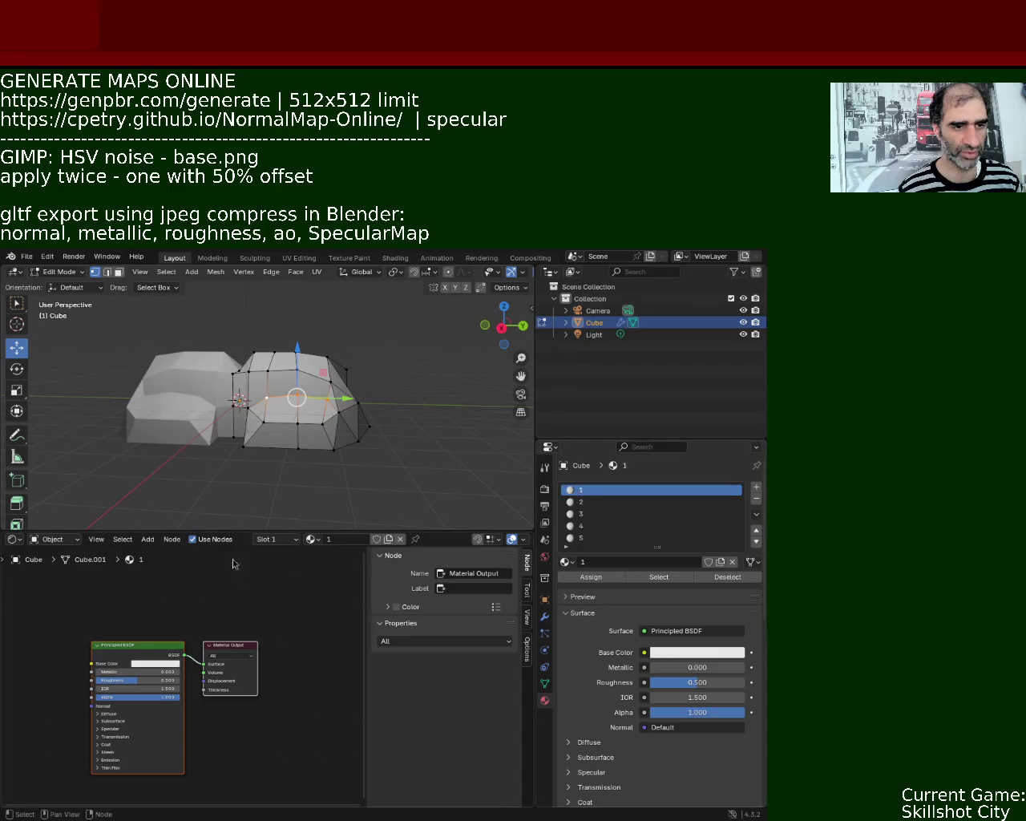
# Enlarge the node editor area and bring material 1's nodes into view.
pyautogui.moveTo(213, 640); pyautogui.dragTo(341, 618, button='middle')
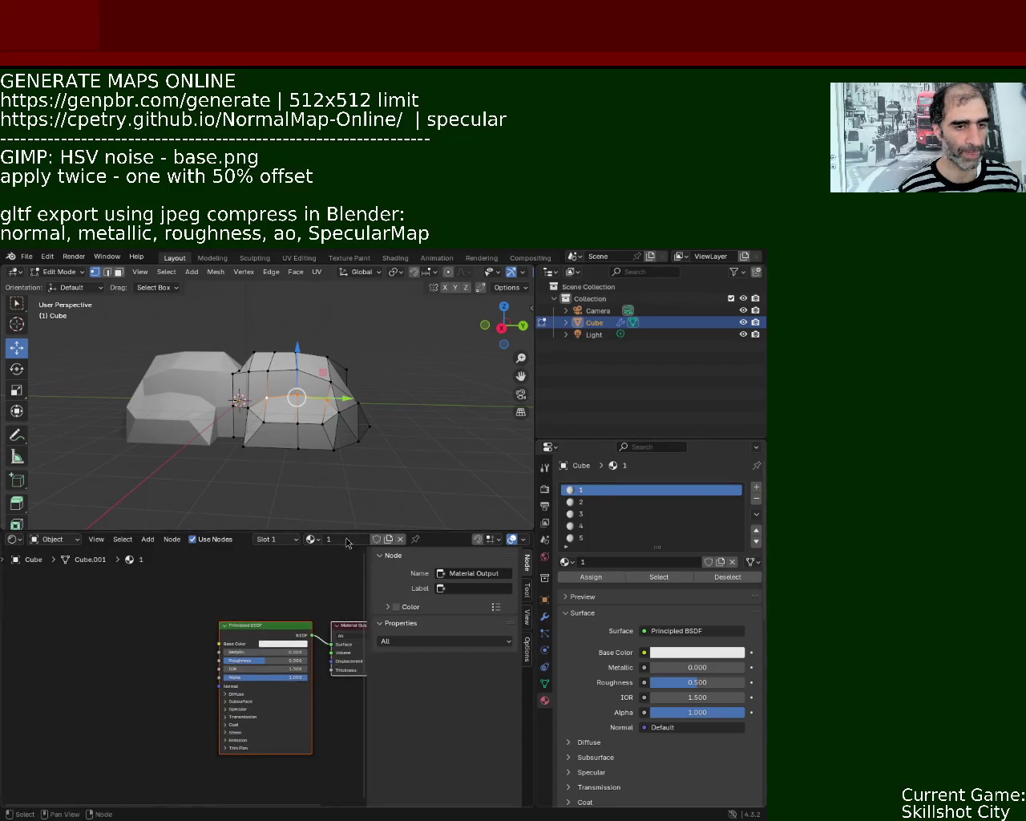
pyautogui.moveTo(349, 533); pyautogui.dragTo(353, 423)
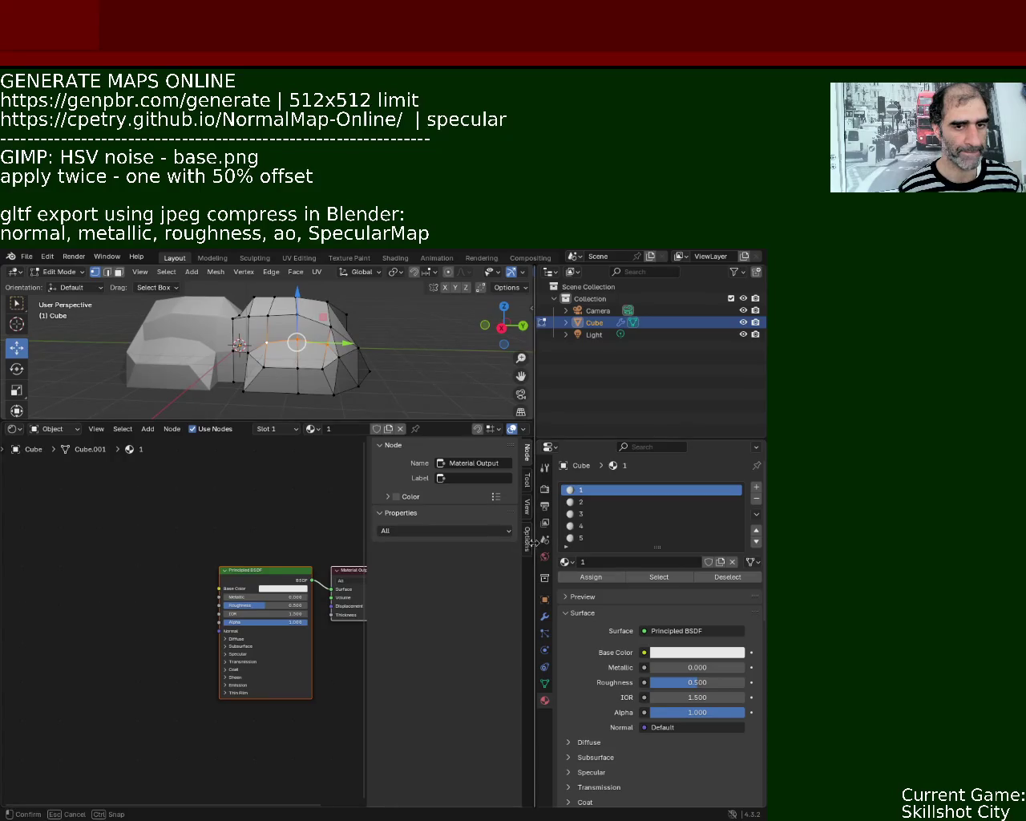
pyautogui.moveTo(535, 545); pyautogui.dragTo(658, 545)
pyautogui.moveTo(368, 521)
pyautogui.mouseDown(button='middle')
pyautogui.moveTo(211, 536)
pyautogui.moveTo(236, 540)
pyautogui.mouseUp(button='middle')
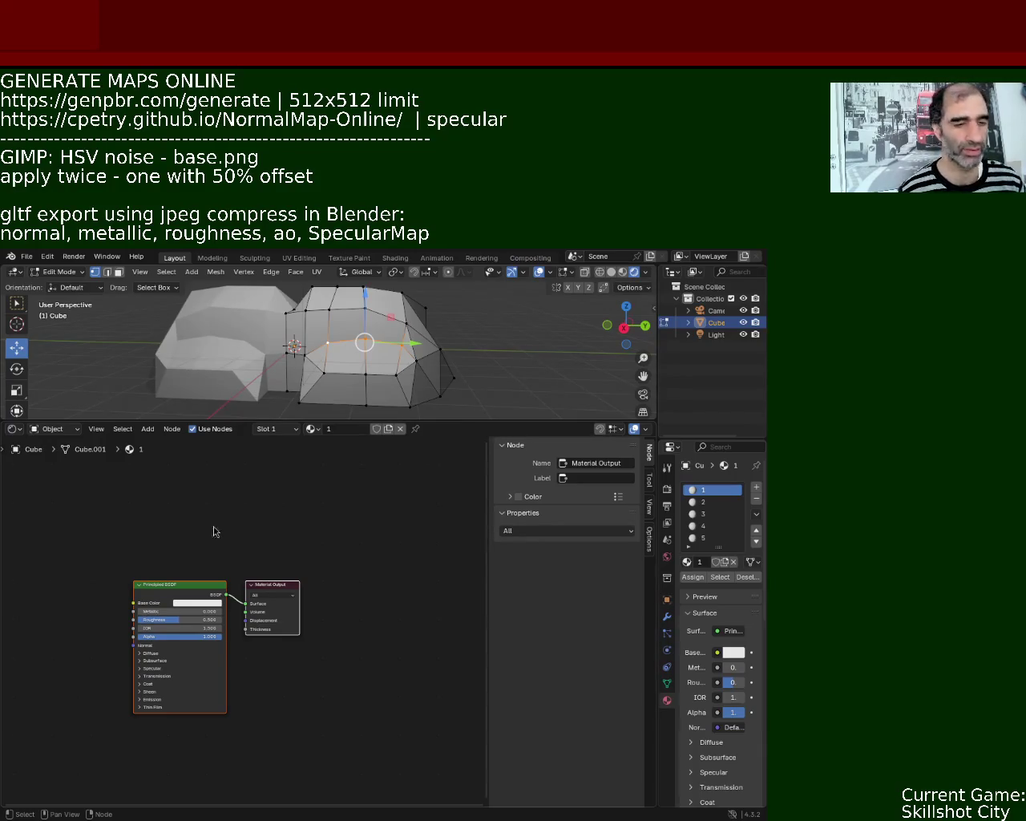
pyautogui.keyDown('ctrl'); pyautogui.hscroll(-3, 214, 500); pyautogui.keyUp('ctrl')
pyautogui.rightClick(135, 490)
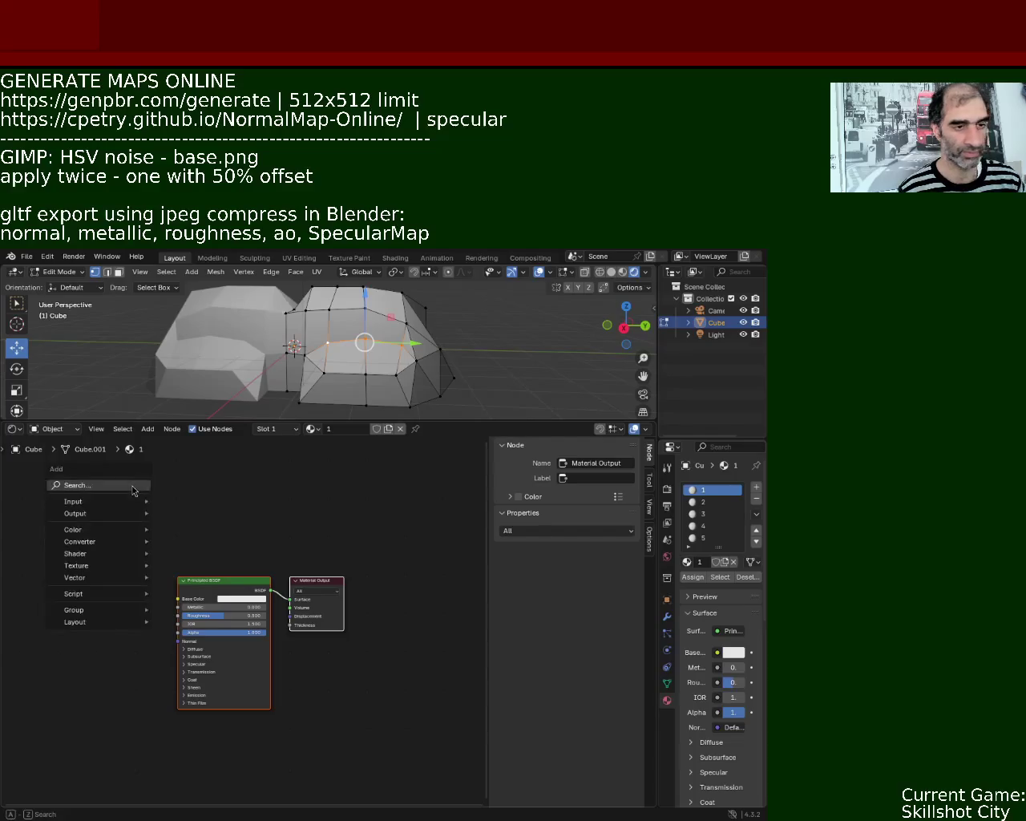
pyautogui.click(277, 518)
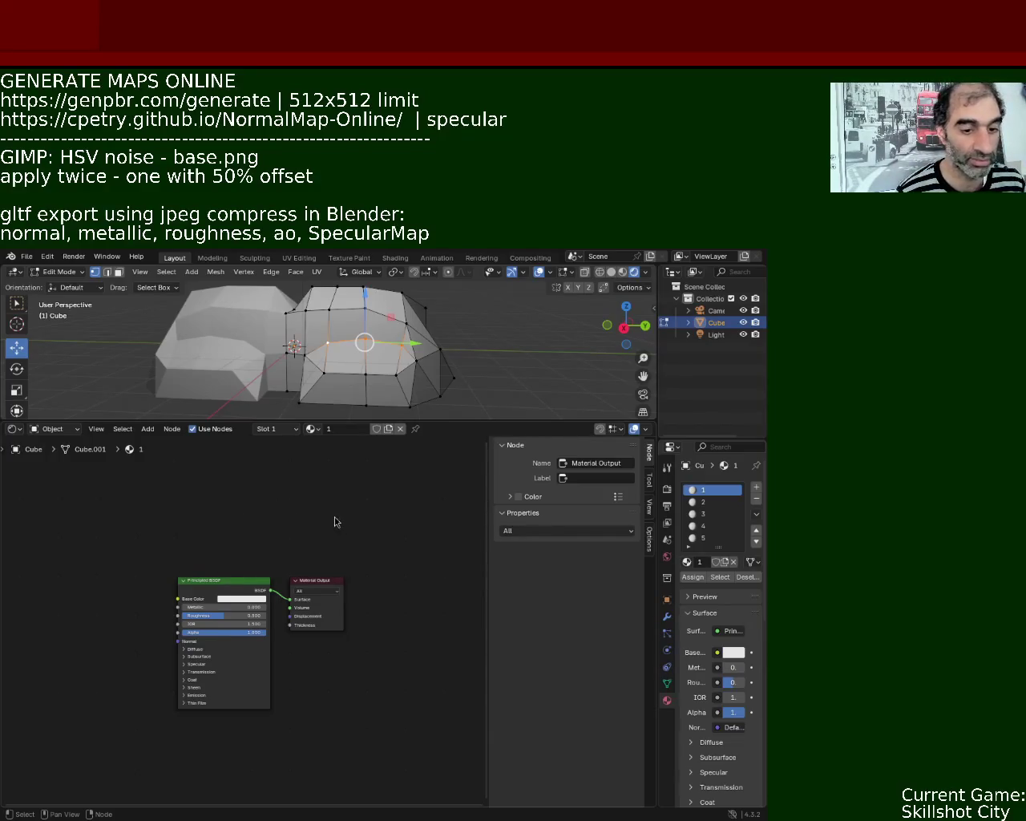
pyautogui.hotkey('shift', 'a')
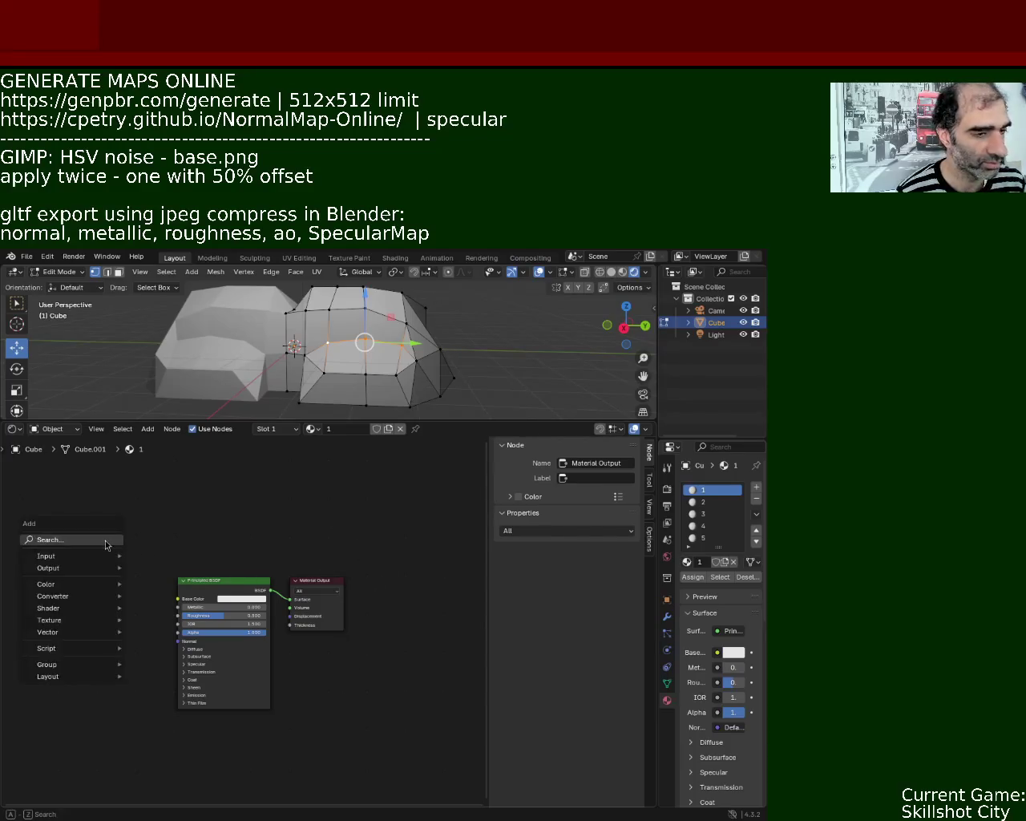
# Add an Image Texture node at the upper left and duplicate it.
pyautogui.click(105, 541)
pyautogui.click(144, 560)
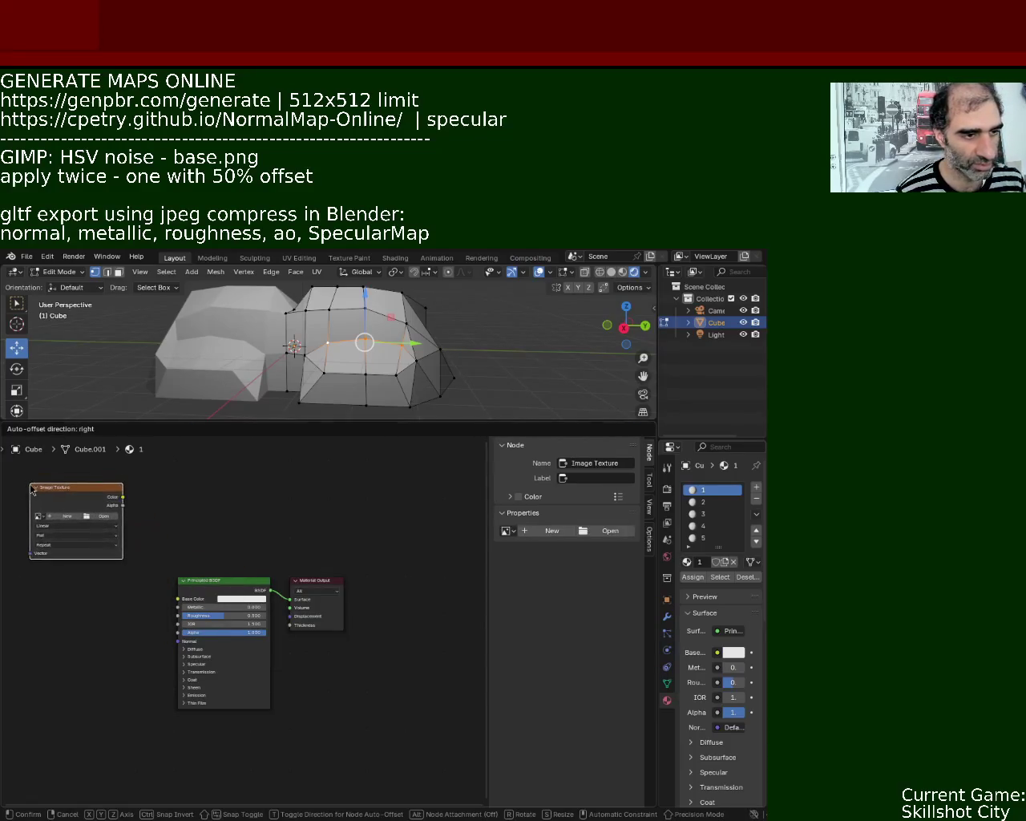
pyautogui.click(77, 498)
pyautogui.hotkey('ctrl', 'v')
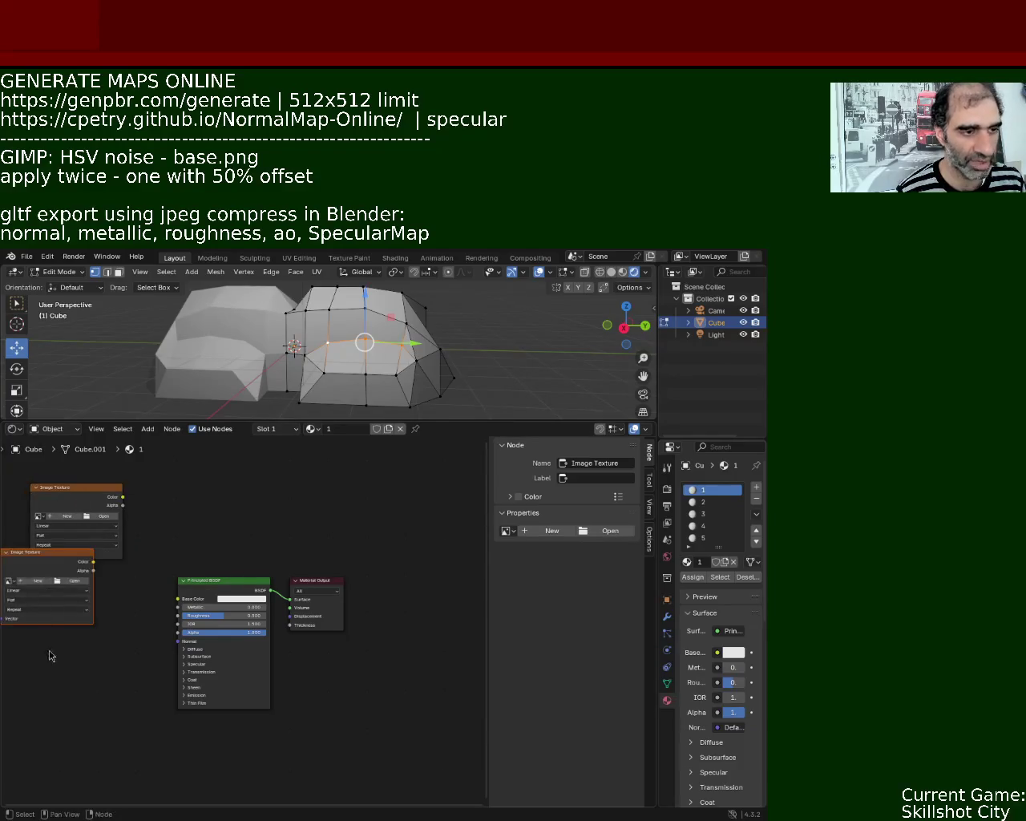
pyautogui.hotkey('ctrl', 'v')
pyautogui.hotkey('ctrl', 'v')
pyautogui.hotkey('ctrl', 'v')
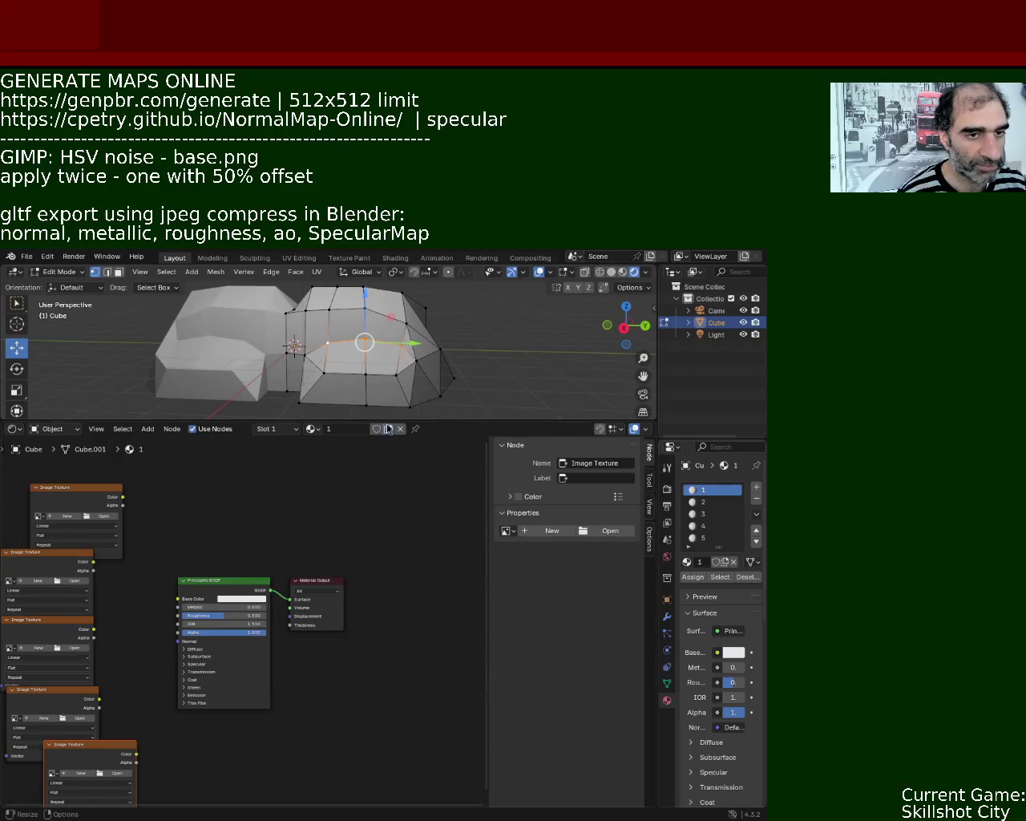
# Rearrange the texture nodes and link the top one's Color to Base Color.
pyautogui.moveTo(403, 419); pyautogui.dragTo(403, 382)
pyautogui.press('Home')
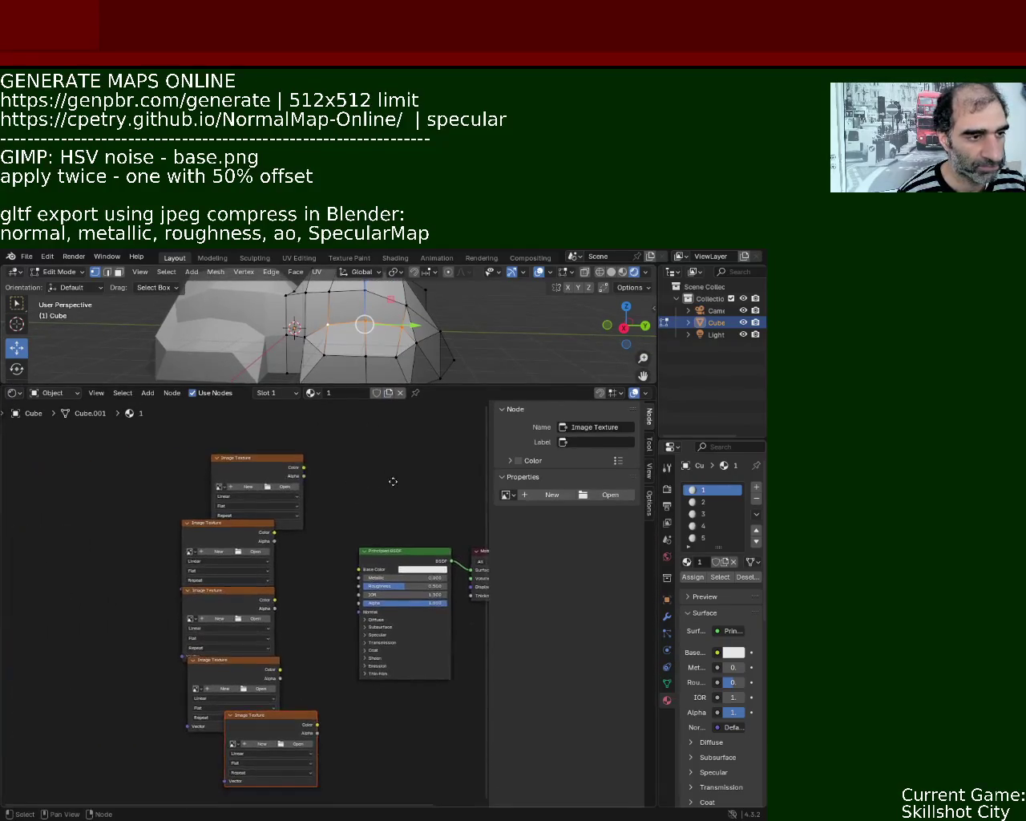
pyautogui.moveTo(226, 517)
pyautogui.mouseDown()
pyautogui.moveTo(247, 525)
pyautogui.moveTo(201, 481)
pyautogui.mouseUp()
pyautogui.moveTo(276, 433); pyautogui.dragTo(365, 569)
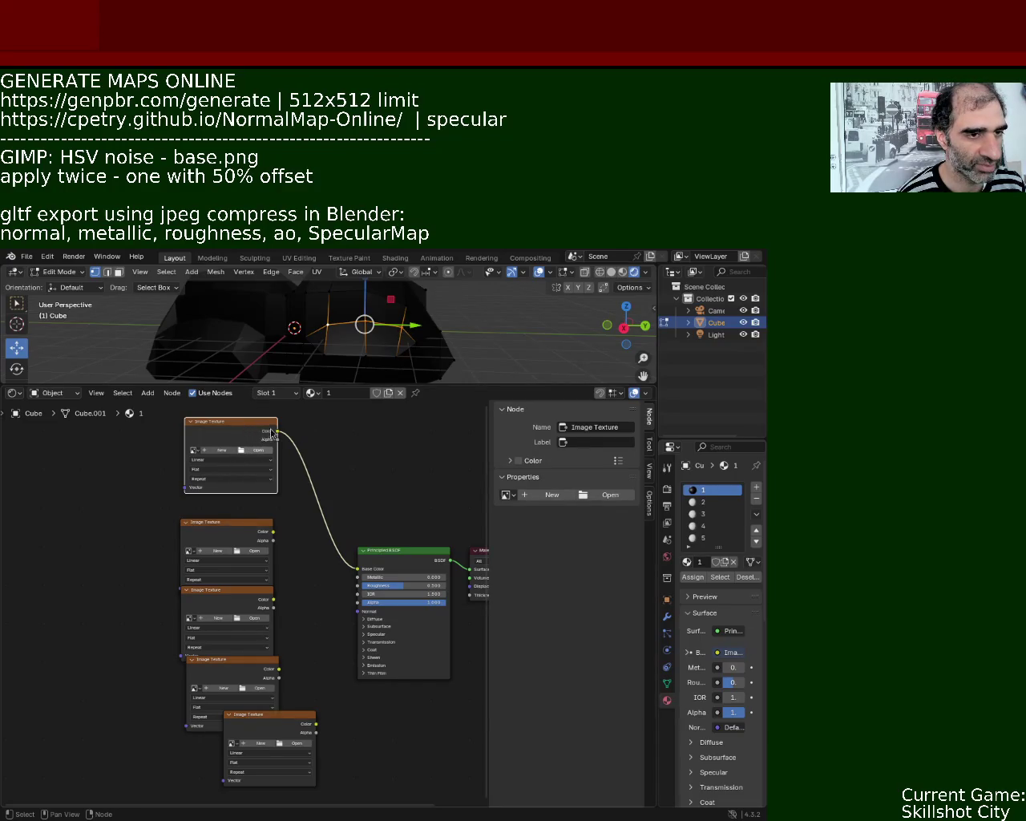
# Load base.png into the top texture node and reposition the metallic_map.png and third texture nodes.
pyautogui.moveTo(262, 443)
pyautogui.mouseDown()
pyautogui.moveTo(297, 377)
pyautogui.moveTo(257, 405)
pyautogui.mouseUp()
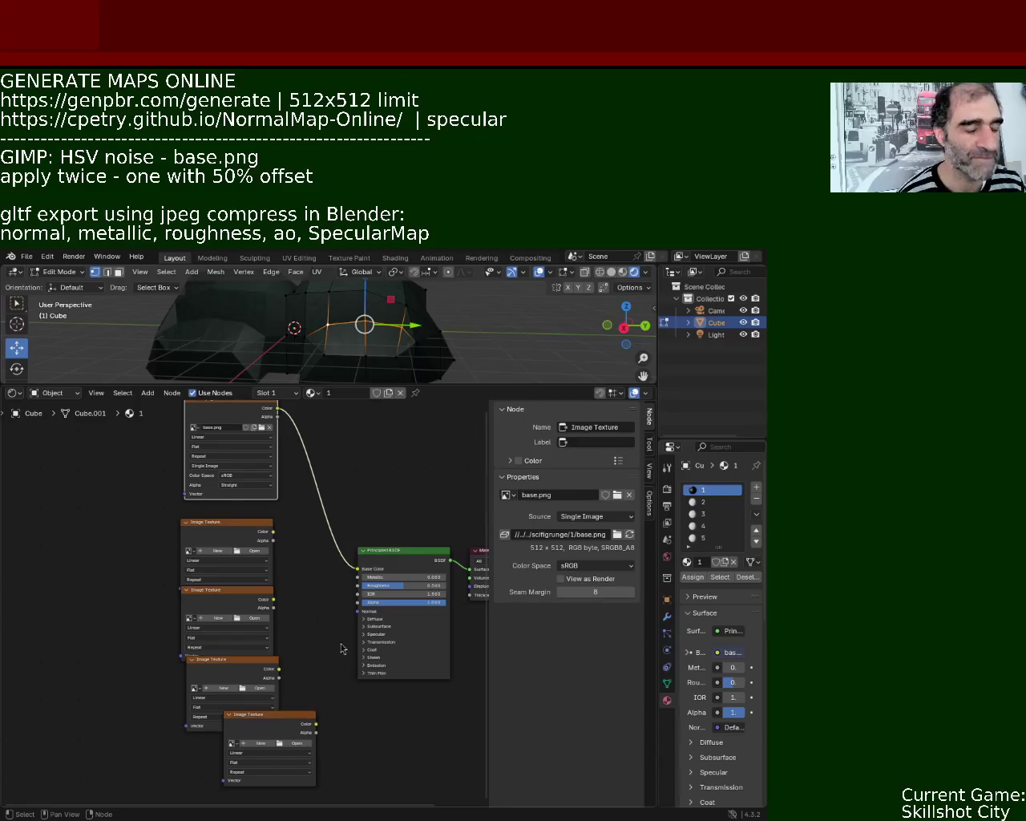
pyautogui.moveTo(239, 537)
pyautogui.mouseDown()
pyautogui.moveTo(242, 526)
pyautogui.moveTo(358, 577)
pyautogui.mouseUp()
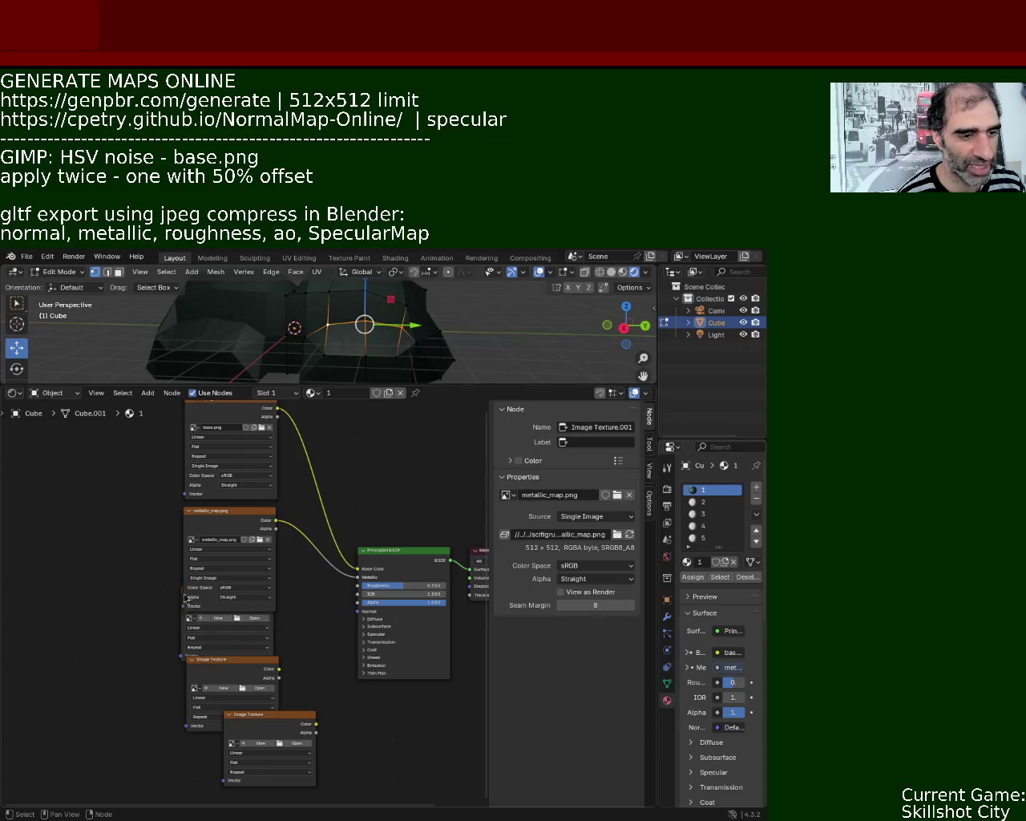
pyautogui.moveTo(228, 522); pyautogui.dragTo(229, 597, button='middle')
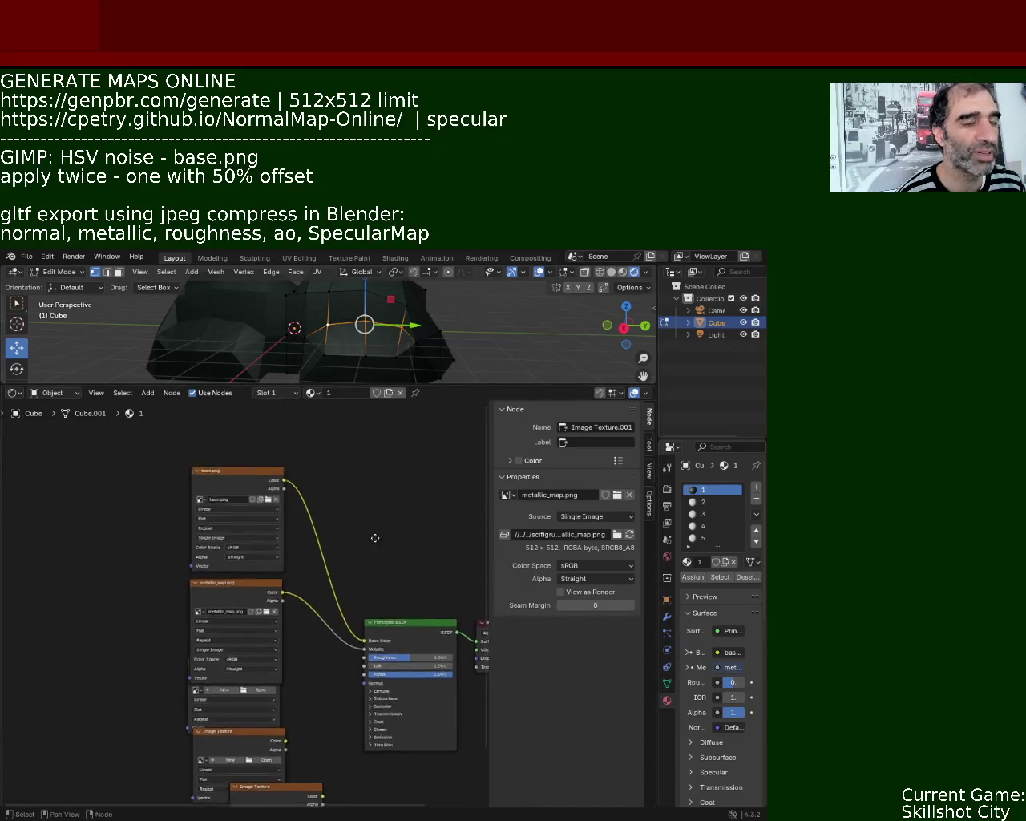
pyautogui.moveTo(243, 555); pyautogui.dragTo(245, 513)
pyautogui.moveTo(254, 597); pyautogui.dragTo(254, 551)
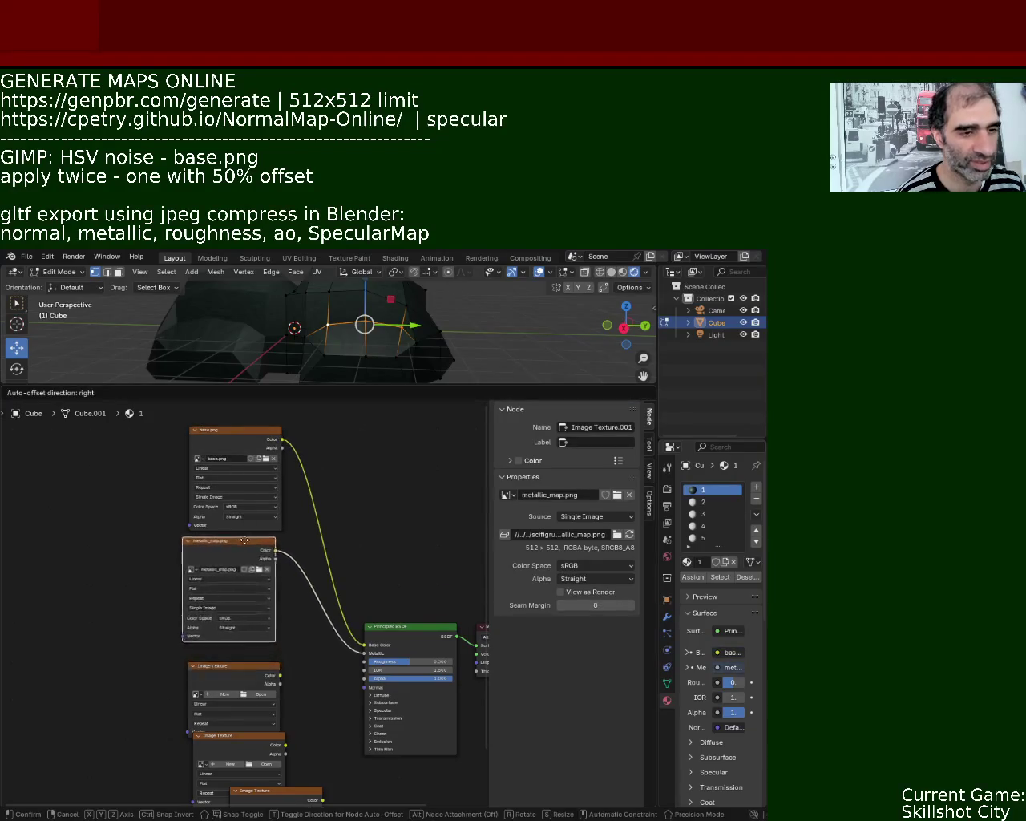
pyautogui.moveTo(260, 669)
pyautogui.mouseDown()
pyautogui.moveTo(264, 654)
pyautogui.moveTo(364, 661)
pyautogui.mouseUp()
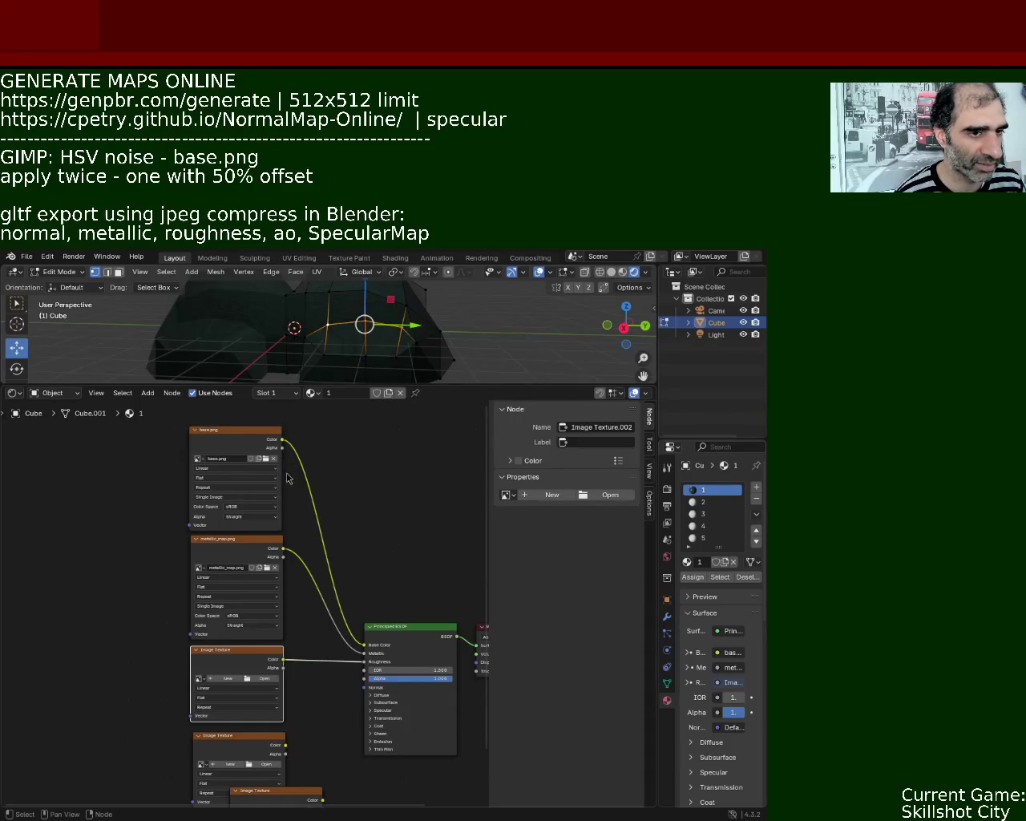
# Load roughness_map.png and link an empty texture node's Color toward the Normal input.
pyautogui.moveTo(324, 630); pyautogui.dragTo(299, 499, button='middle')
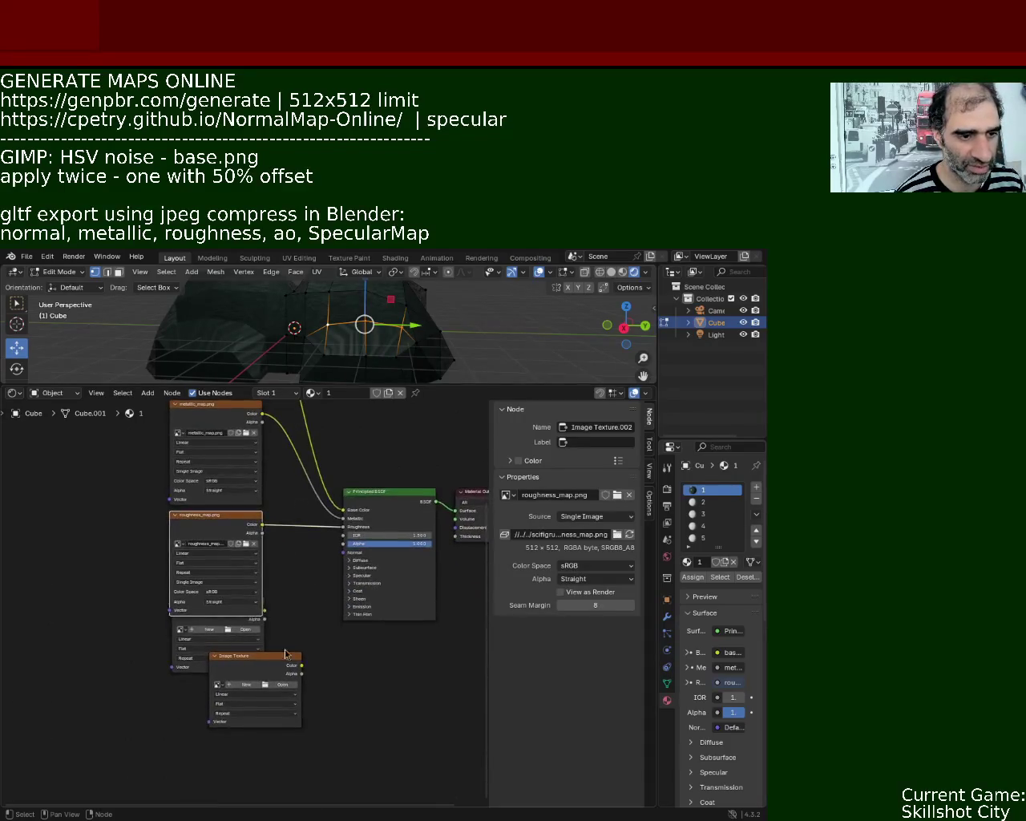
pyautogui.moveTo(232, 611); pyautogui.dragTo(227, 638)
pyautogui.moveTo(261, 640); pyautogui.dragTo(343, 552)
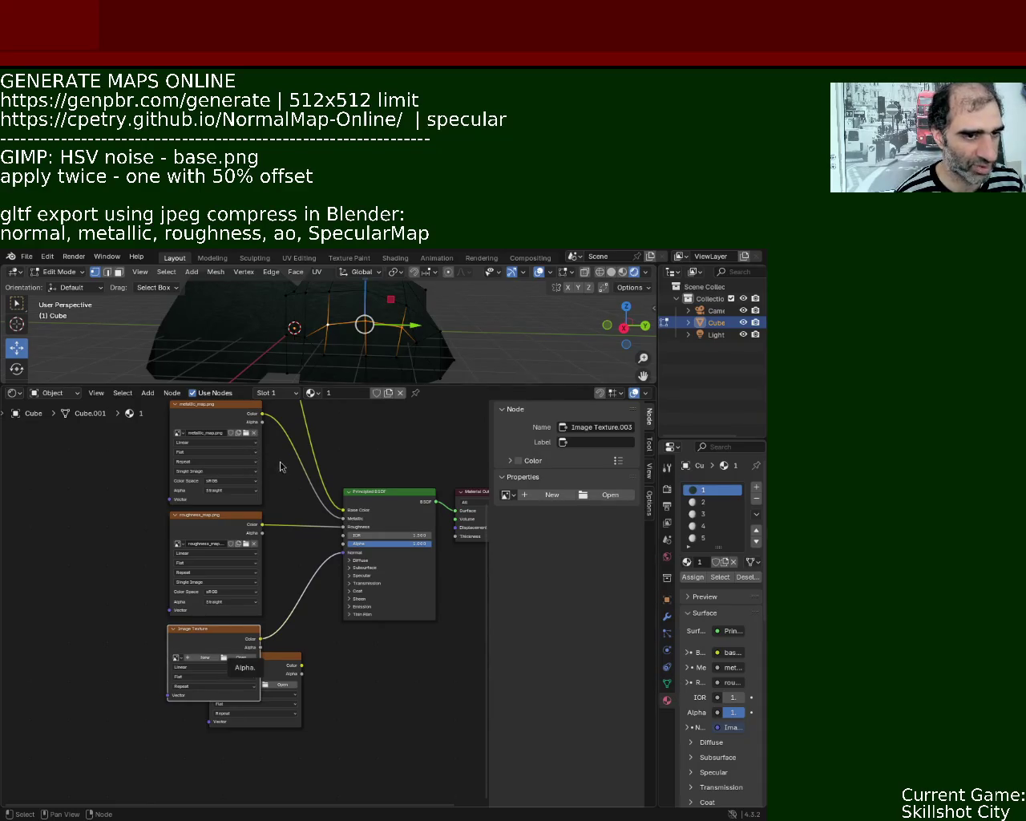
# Expand Specular, link another texture's Color to IOR Level, and load SpecularMap.png into it.
pyautogui.click(297, 671)
pyautogui.moveTo(301, 674)
pyautogui.mouseDown()
pyautogui.moveTo(256, 678)
pyautogui.moveTo(241, 736)
pyautogui.moveTo(325, 622)
pyautogui.mouseUp()
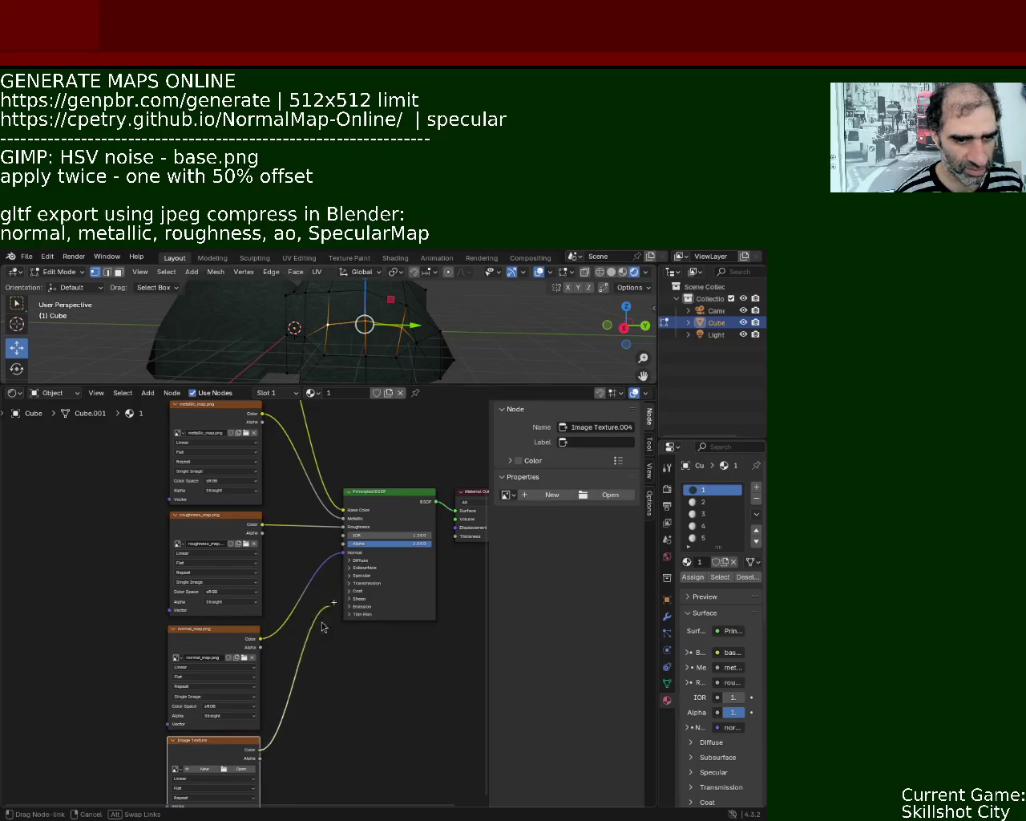
pyautogui.click(350, 576)
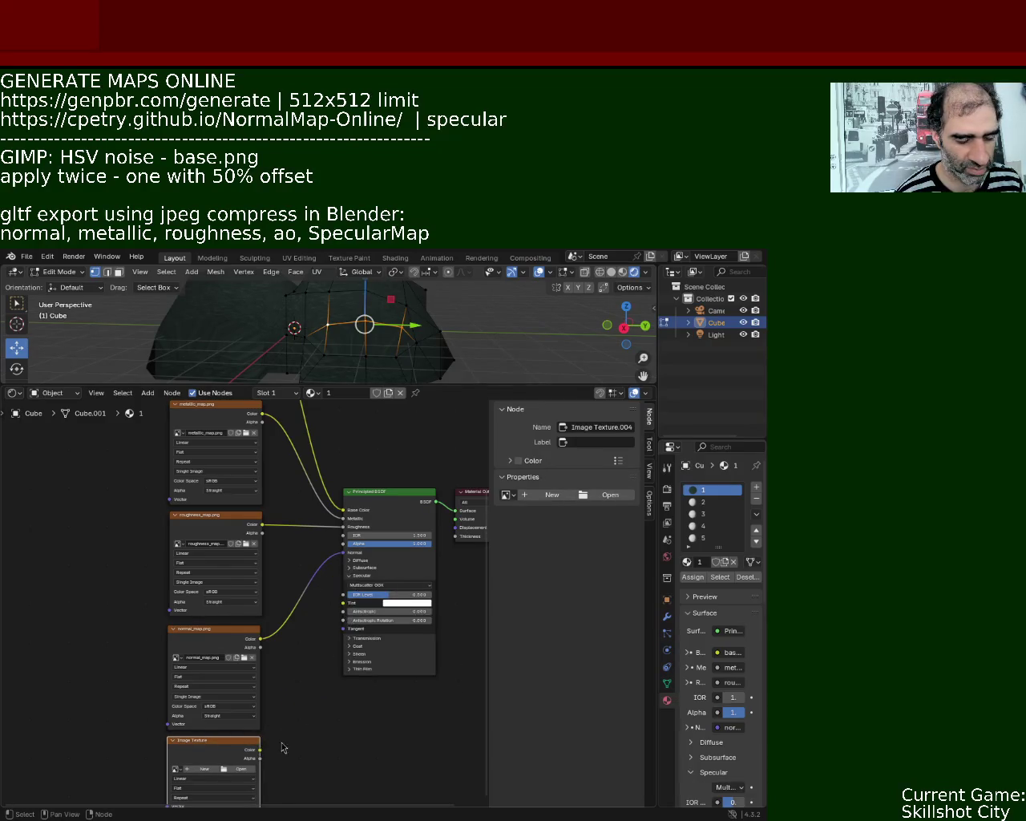
pyautogui.moveTo(260, 750); pyautogui.dragTo(343, 595)
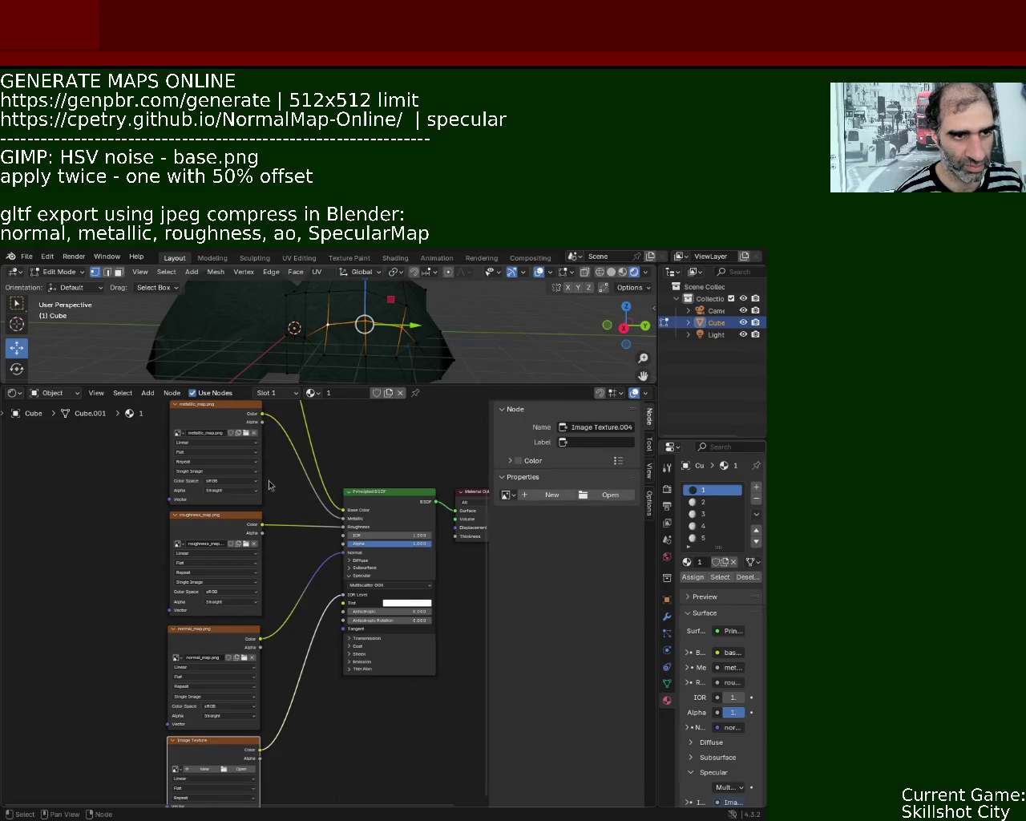
pyautogui.moveTo(268, 492); pyautogui.dragTo(239, 524, button='middle')
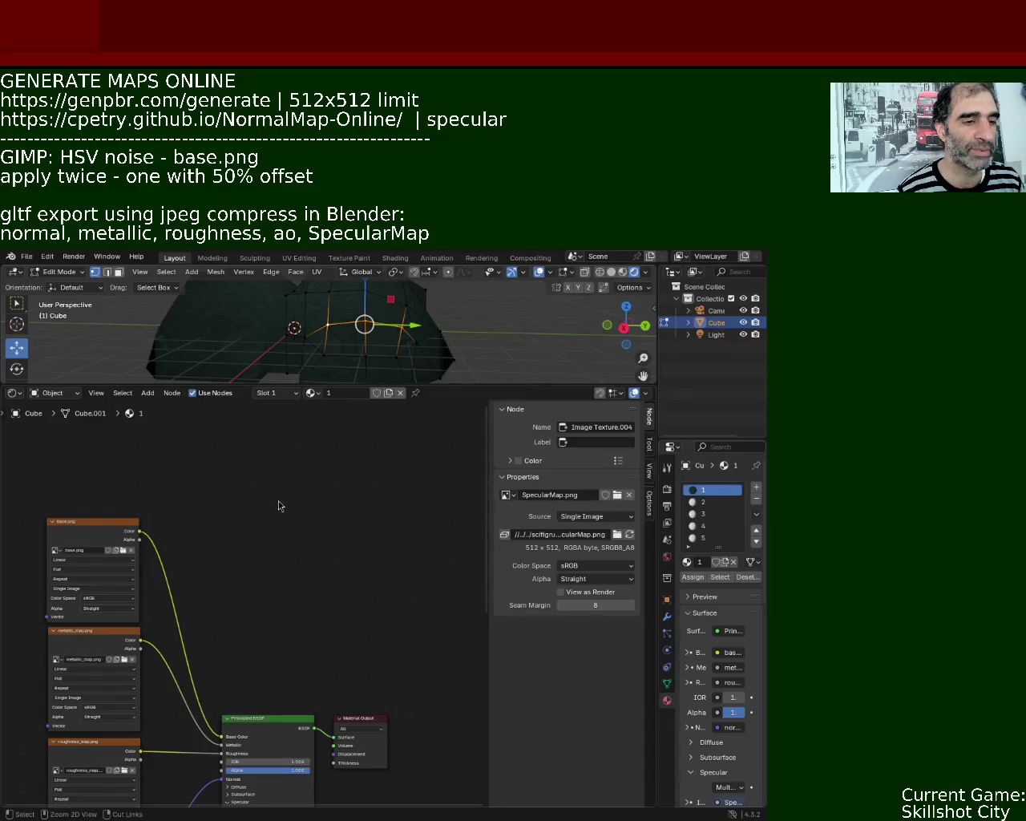
# Add an Ambient Occlusion node to the rock's node tree.
pyautogui.scroll(-5, 272, 513)
pyautogui.moveTo(255, 531); pyautogui.dragTo(251, 538, button='middle')
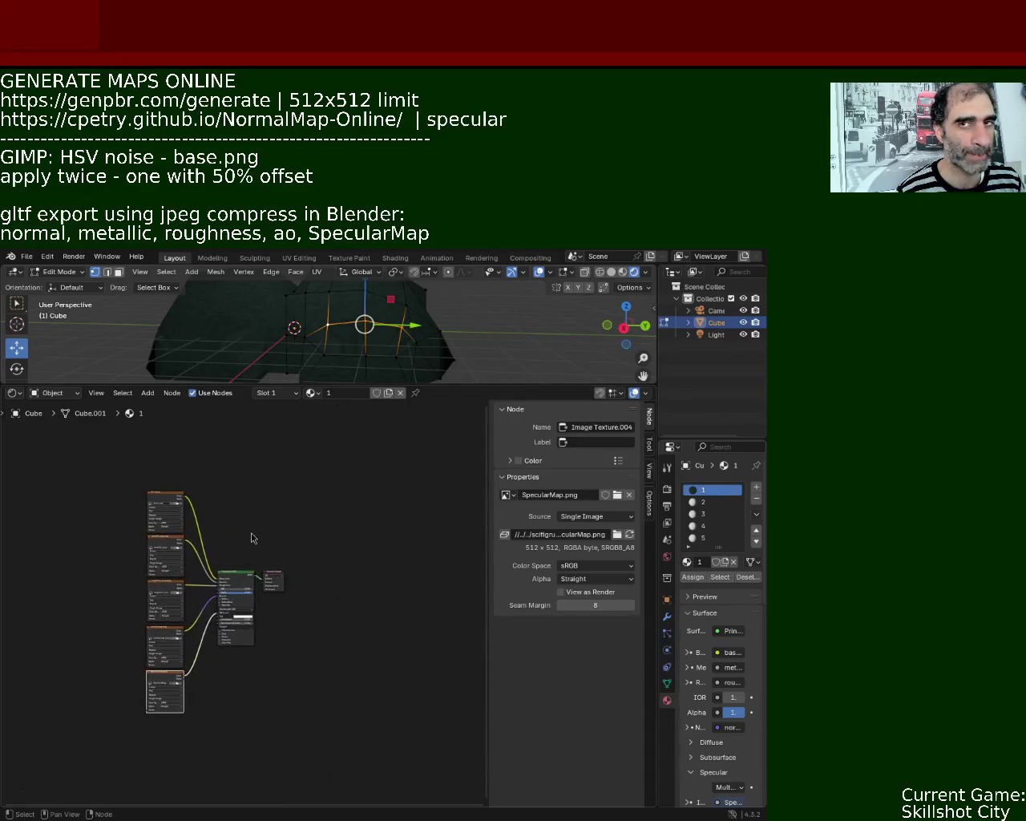
pyautogui.moveTo(245, 499)
pyautogui.keyDown('ctrl'); pyautogui.mouseDown(button='middle')
pyautogui.moveTo(245, 436)
pyautogui.moveTo(268, 490)
pyautogui.moveTo(256, 505)
pyautogui.moveTo(246, 491)
pyautogui.mouseUp(button='middle'); pyautogui.keyUp('ctrl')
pyautogui.hotkey('shift', 'a')
pyautogui.click(243, 488)
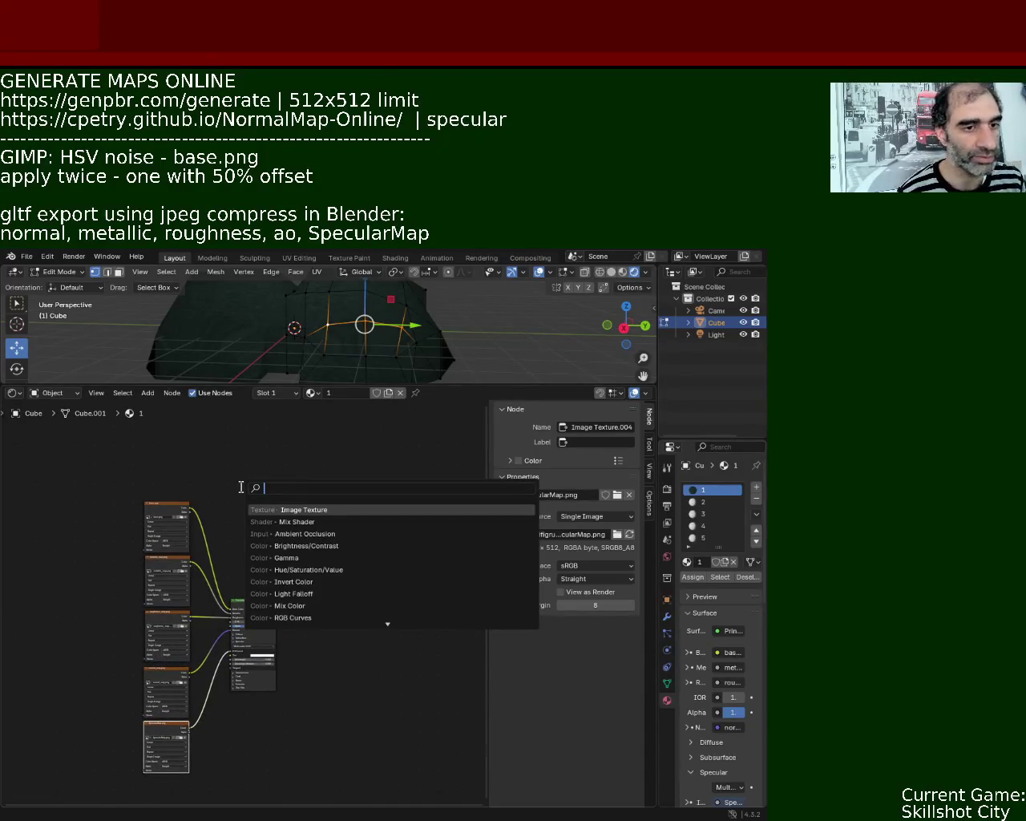
pyautogui.write('ao')
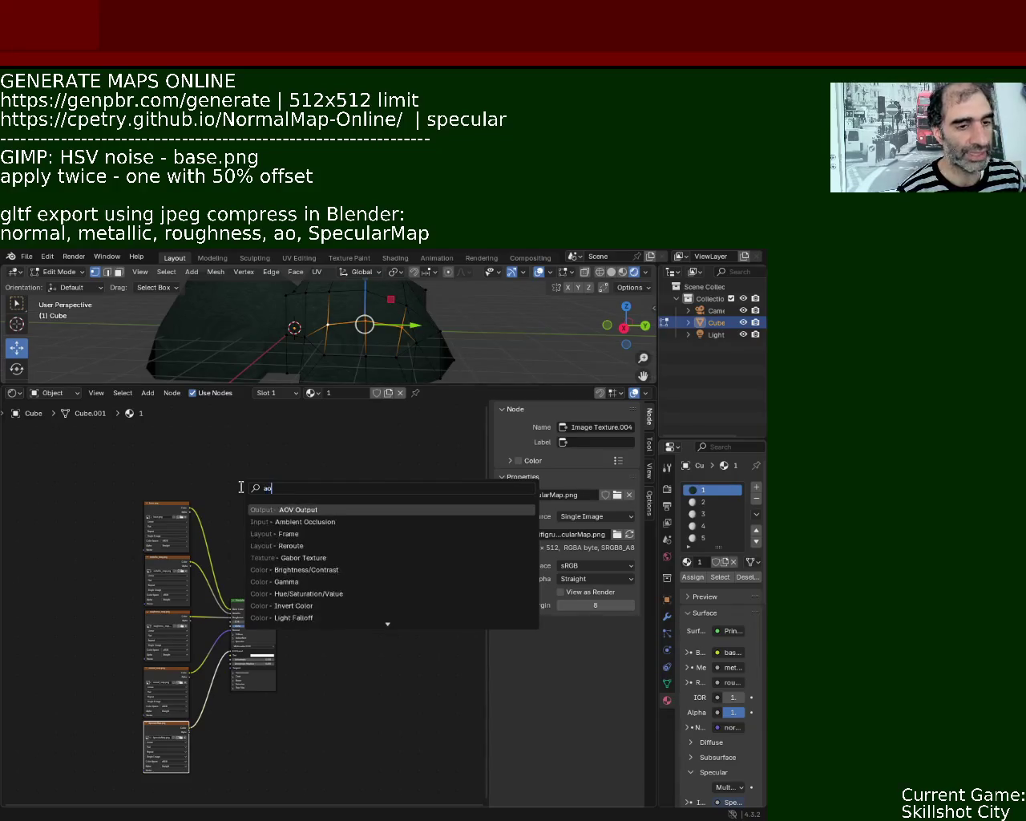
pyautogui.press('Down')
pyautogui.press('Return')
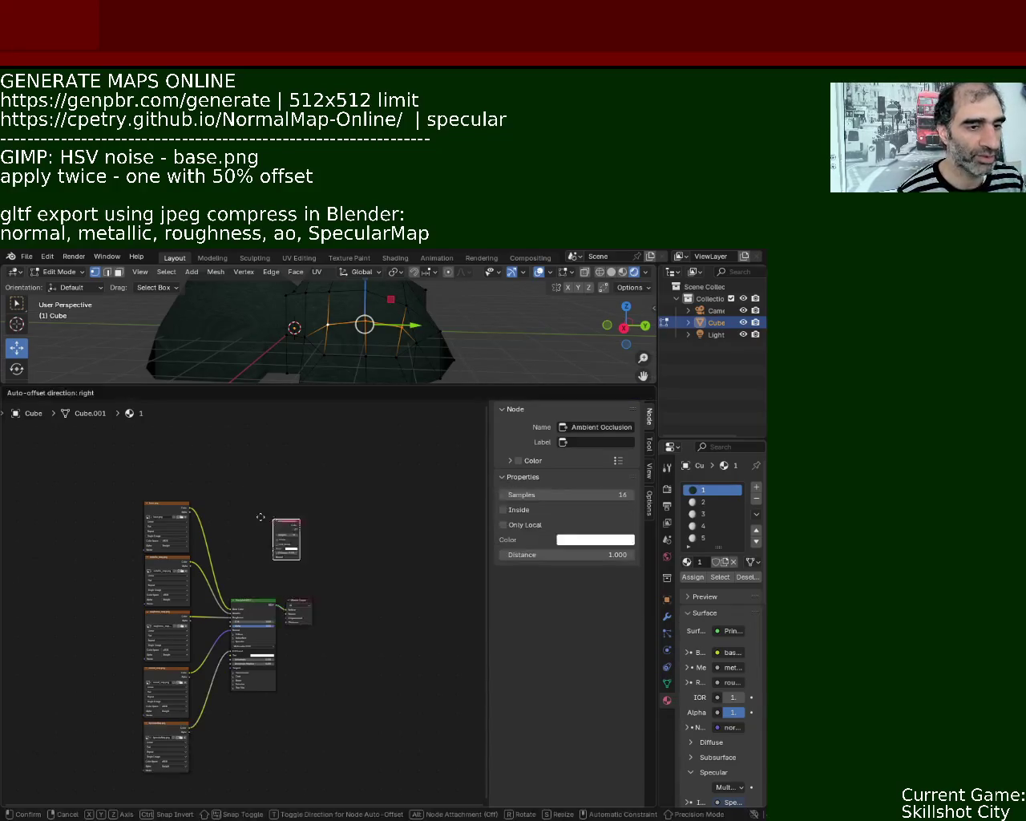
pyautogui.click(236, 511)
# Add a Mix Shader node, deleting the Mix color node added by mistake.
pyautogui.hotkey('shift', 'a')
pyautogui.click(269, 518)
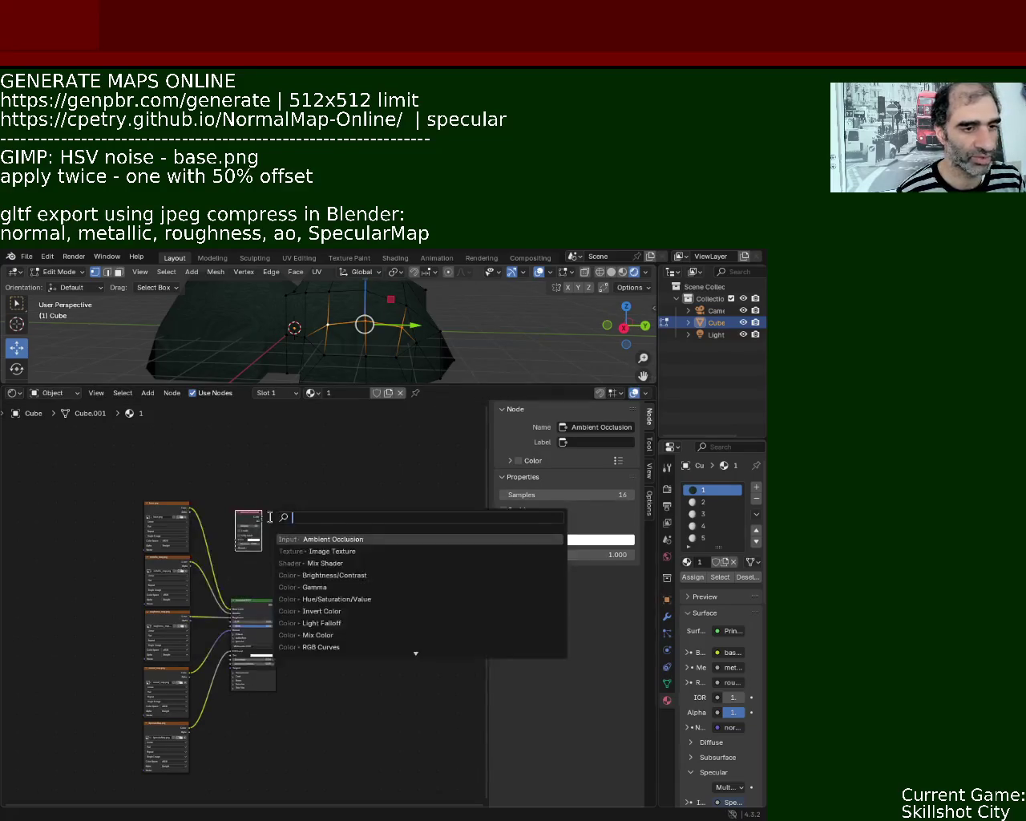
pyautogui.write('mix')
pyautogui.press('Down')
pyautogui.press('Return')
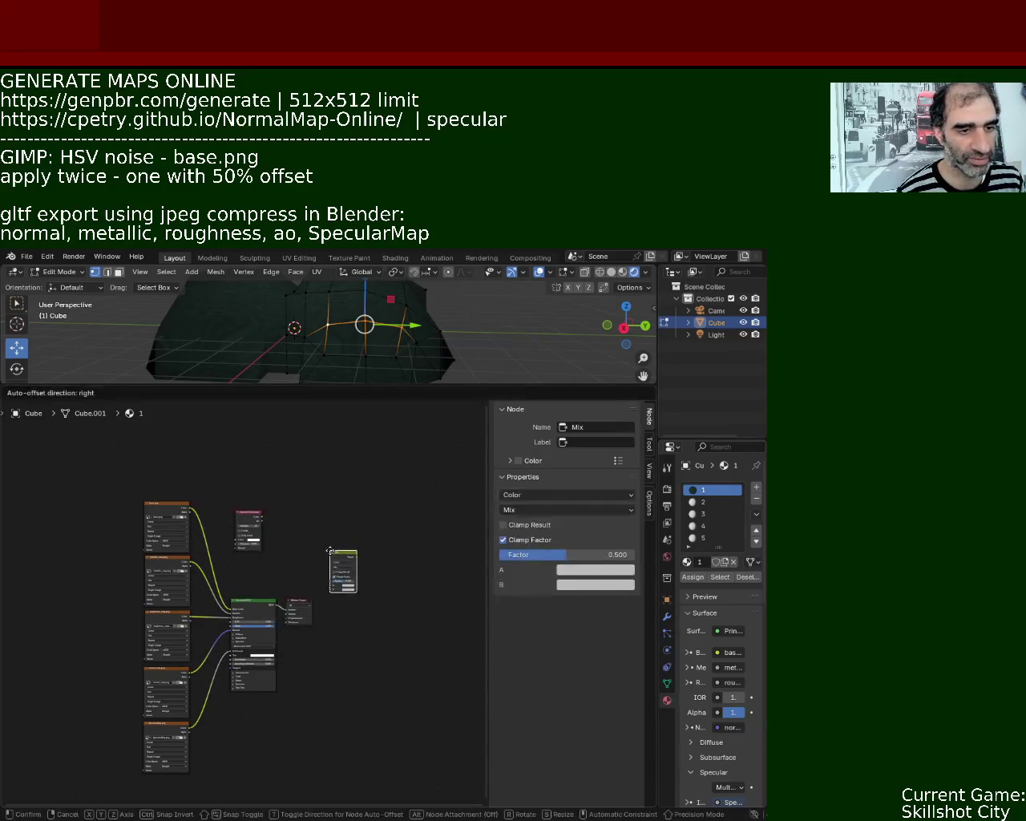
pyautogui.click(315, 527)
pyautogui.press('Delete')
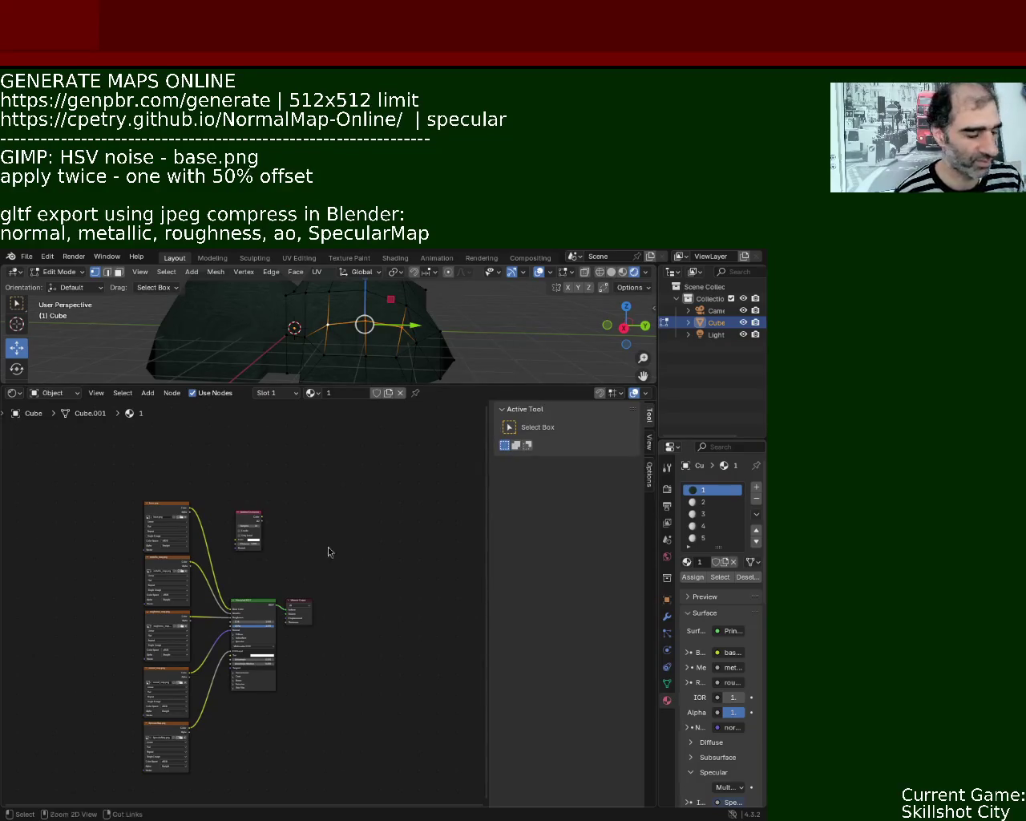
pyautogui.scroll(2, 328, 547)
pyautogui.hotkey('shift', 'a')
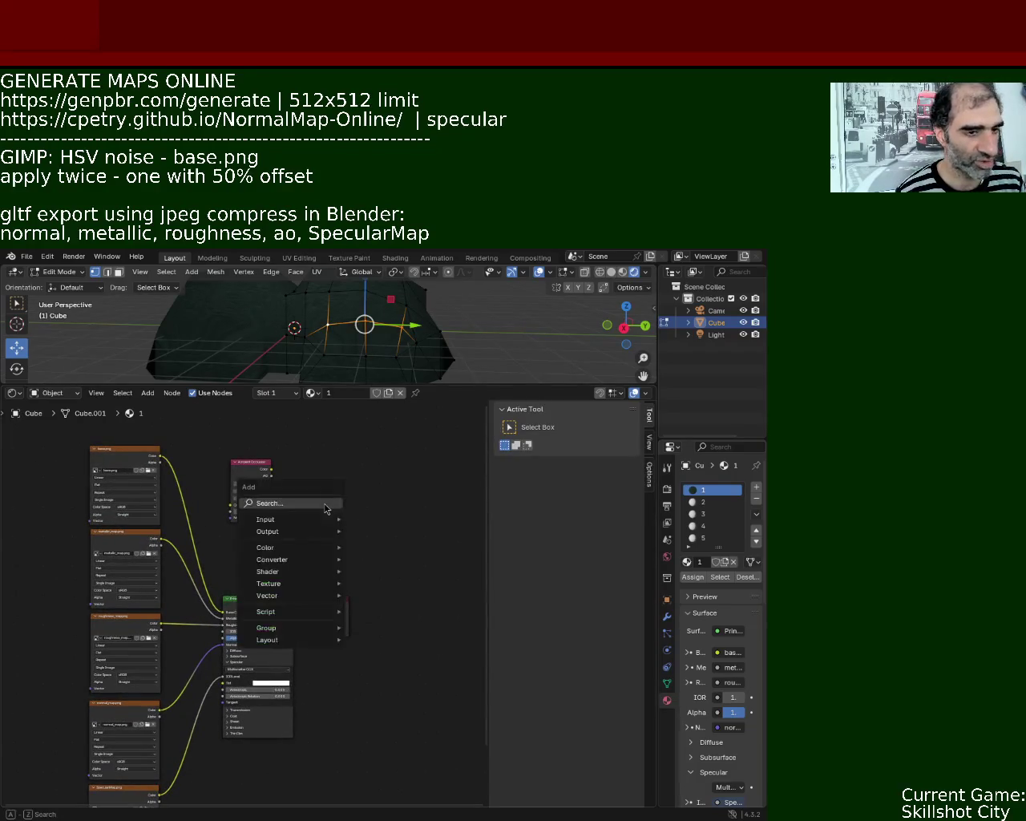
pyautogui.click(324, 502)
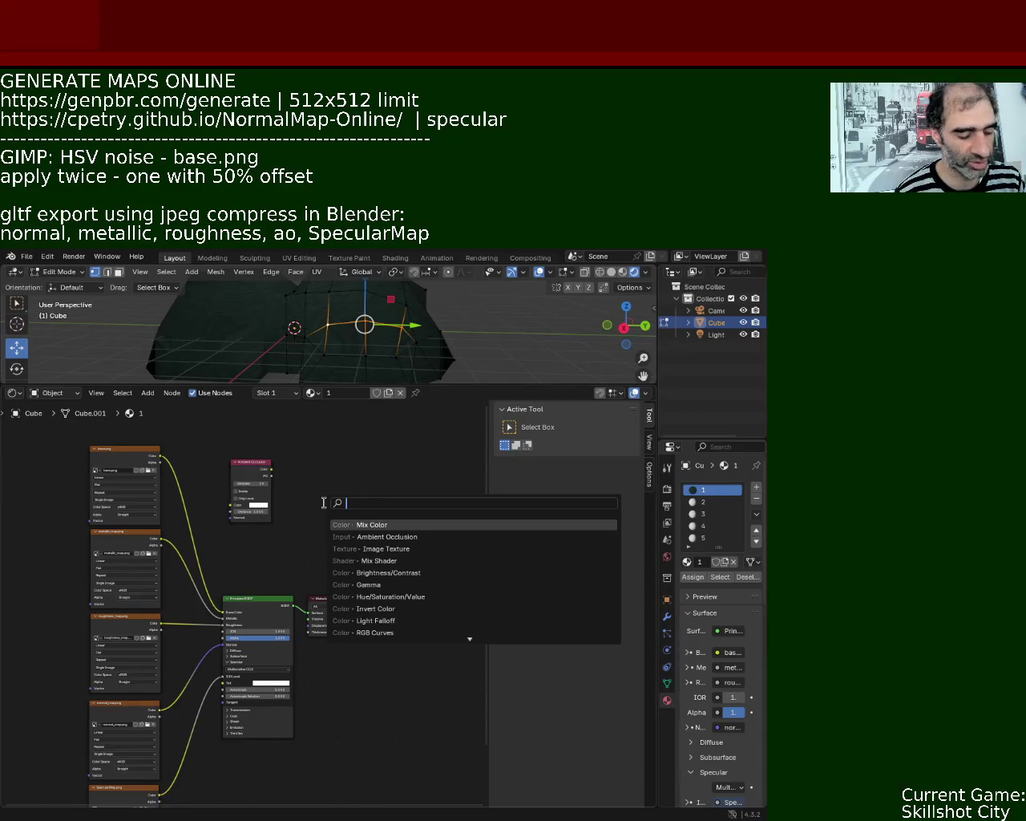
pyautogui.write('mix')
pyautogui.press('Down')
pyautogui.press('Down')
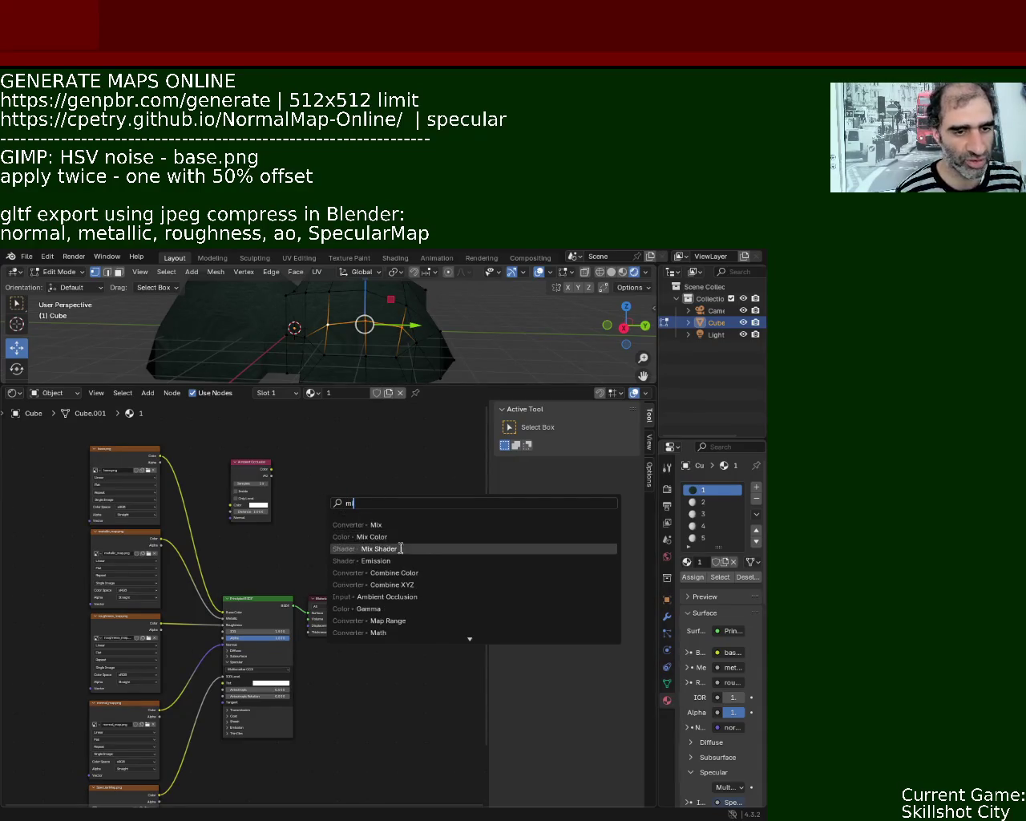
pyautogui.press('Return')
pyautogui.click(321, 496)
# Add an Image Texture node below the shader.
pyautogui.hotkey('shift', 'a')
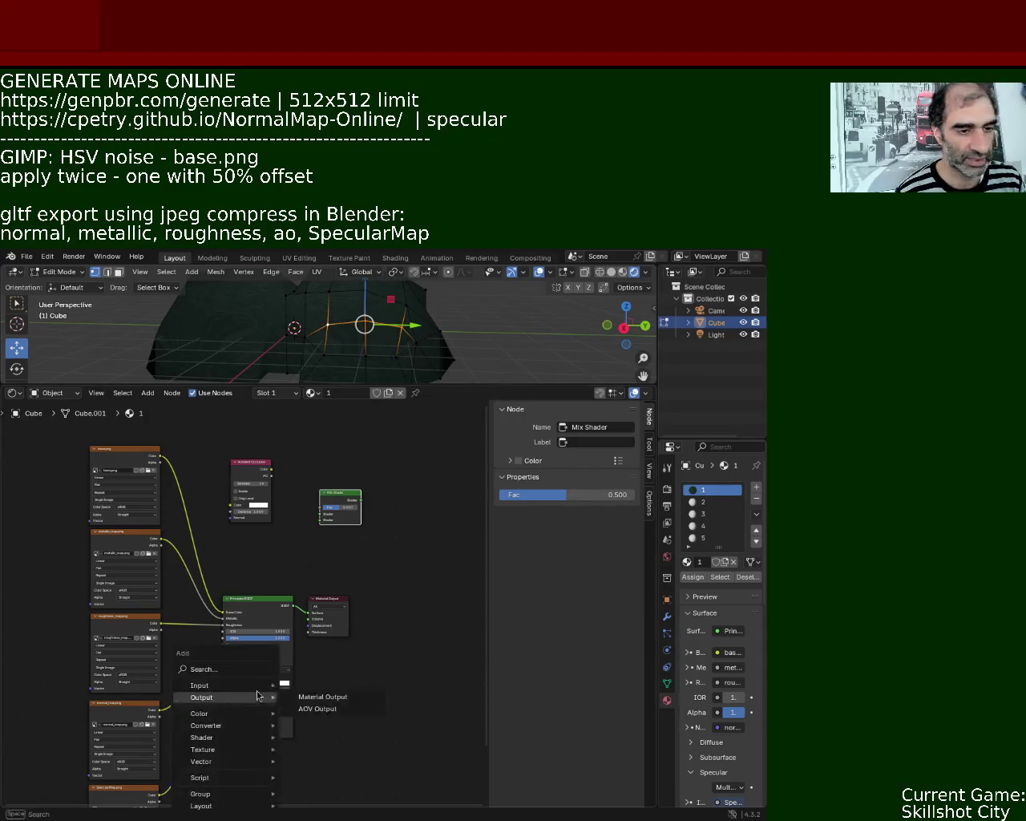
pyautogui.click(240, 668)
pyautogui.write('image')
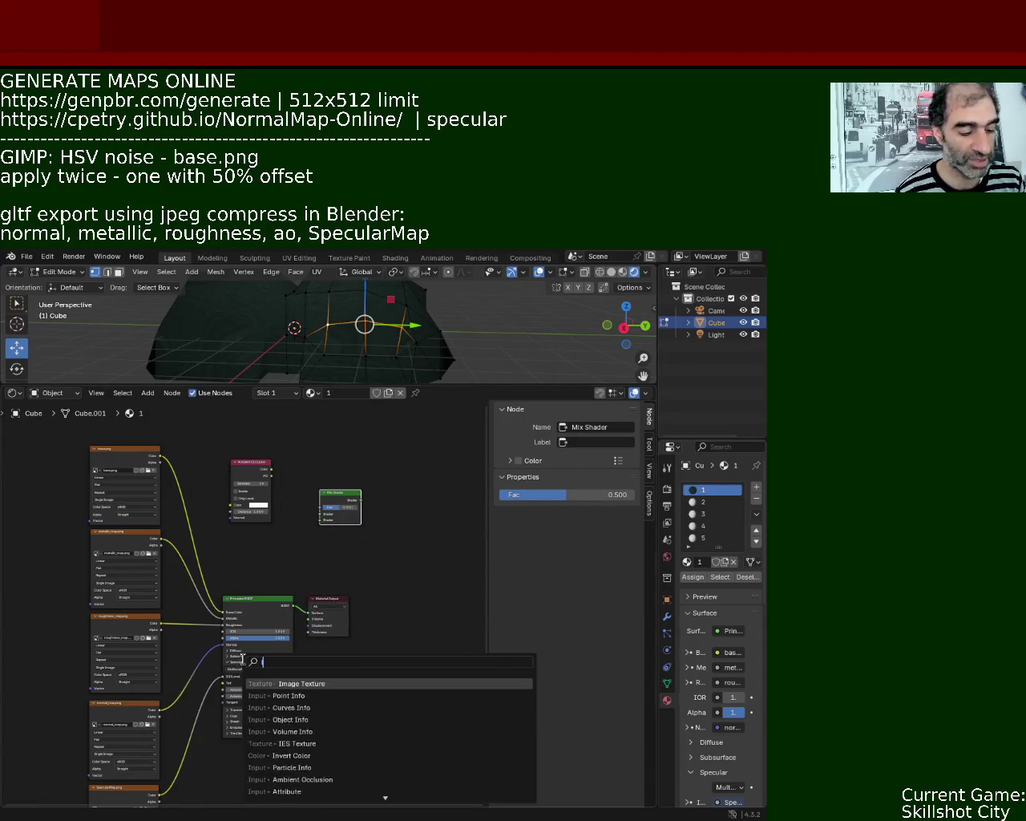
pyautogui.press('Return')
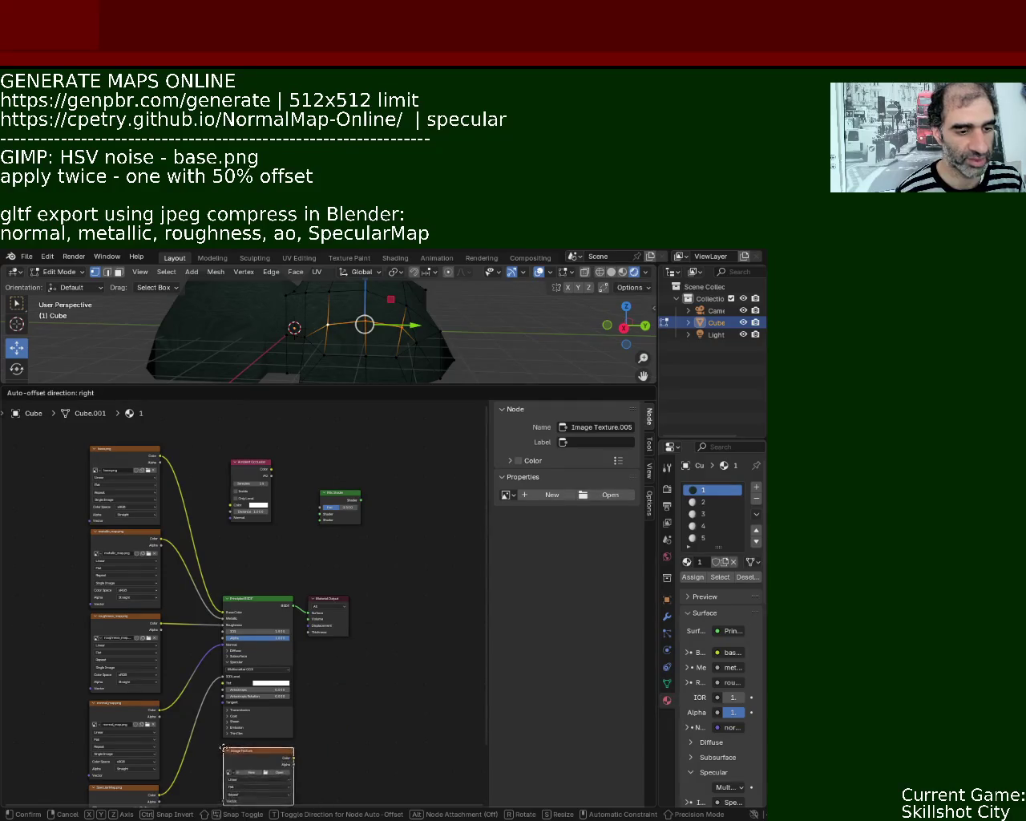
pyautogui.click(224, 749)
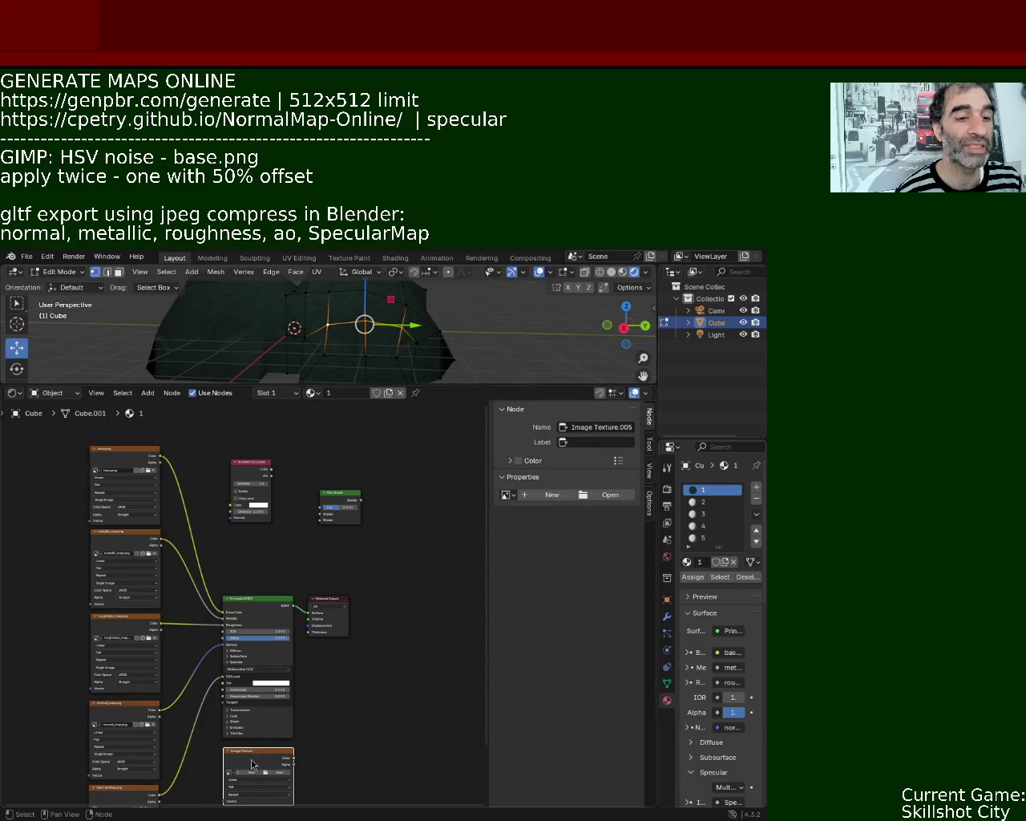
# Arrange the nodes, then link the BSDF into the Mix Shader and AO Color into Fac.
pyautogui.moveTo(250, 463); pyautogui.dragTo(243, 523)
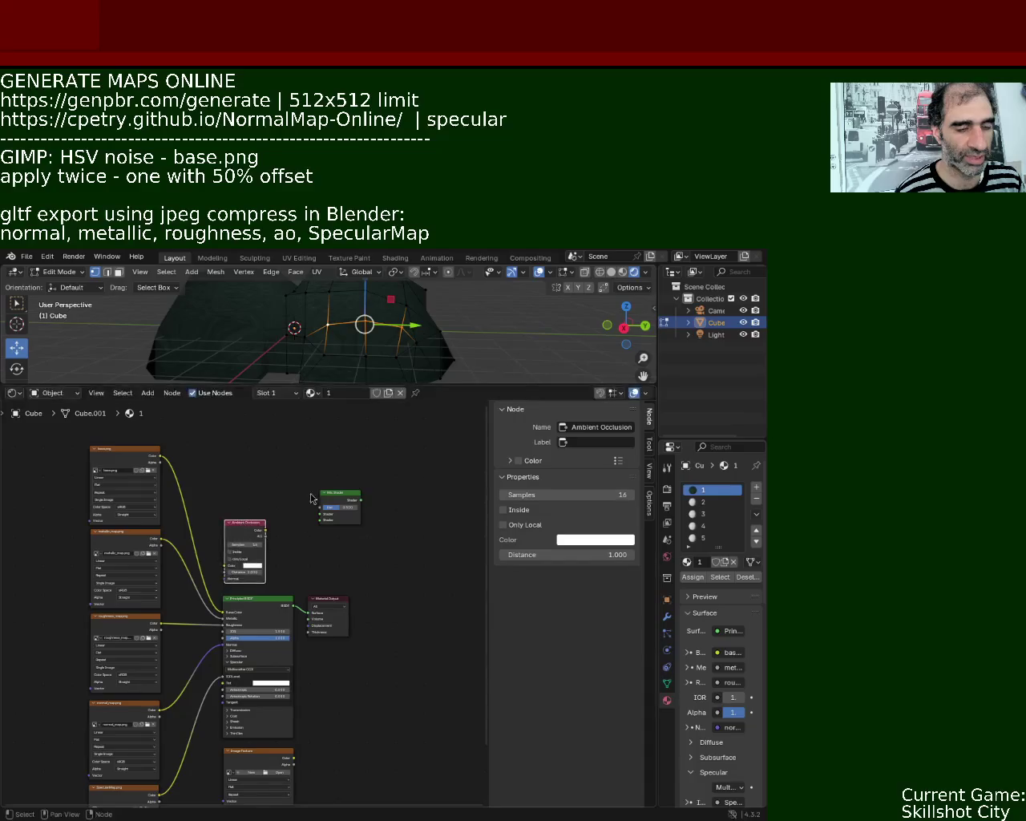
pyautogui.moveTo(326, 608); pyautogui.dragTo(360, 602)
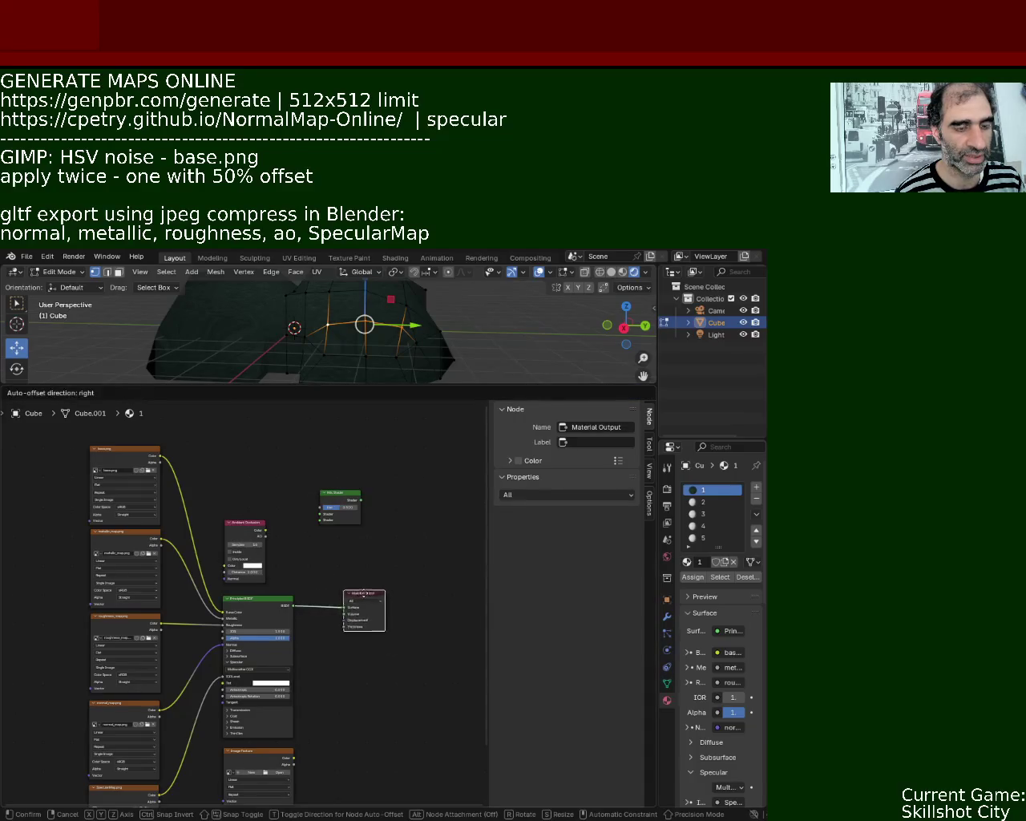
pyautogui.moveTo(341, 504); pyautogui.dragTo(335, 544)
pyautogui.moveTo(244, 524)
pyautogui.mouseDown()
pyautogui.moveTo(250, 513)
pyautogui.moveTo(241, 515)
pyautogui.mouseUp()
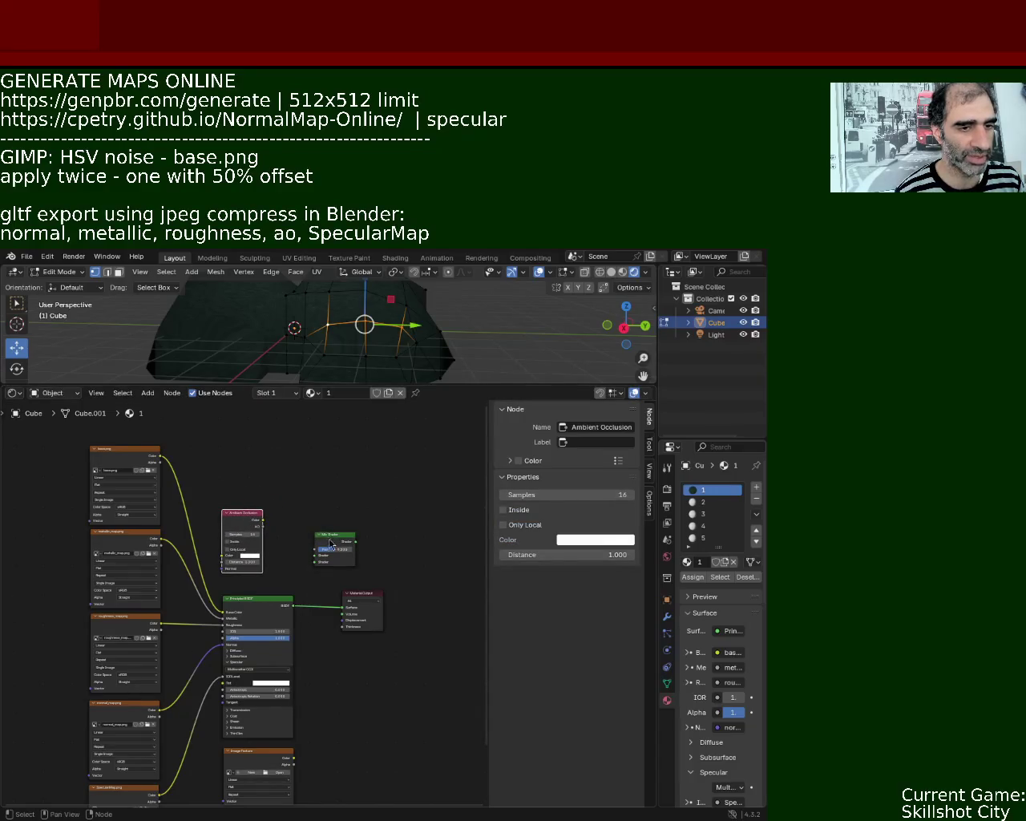
pyautogui.moveTo(331, 541); pyautogui.dragTo(316, 543)
pyautogui.moveTo(346, 614); pyautogui.dragTo(305, 564)
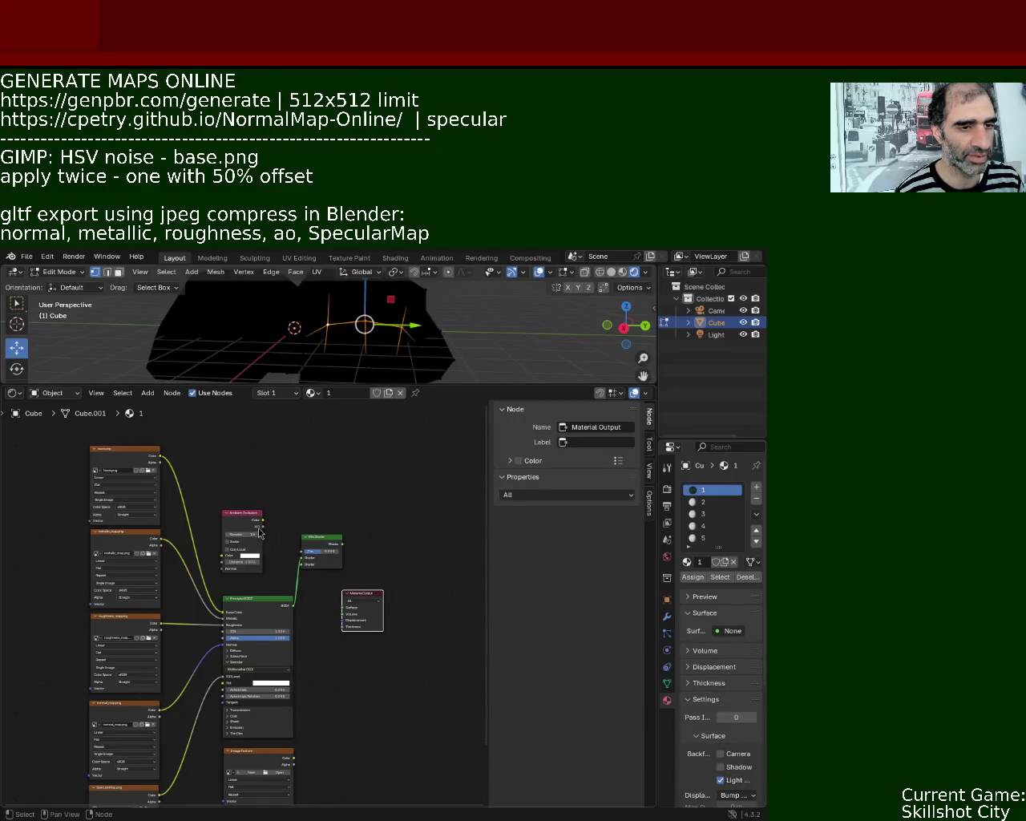
pyautogui.moveTo(264, 523)
pyautogui.mouseDown()
pyautogui.moveTo(308, 555)
pyautogui.moveTo(251, 518)
pyautogui.mouseUp()
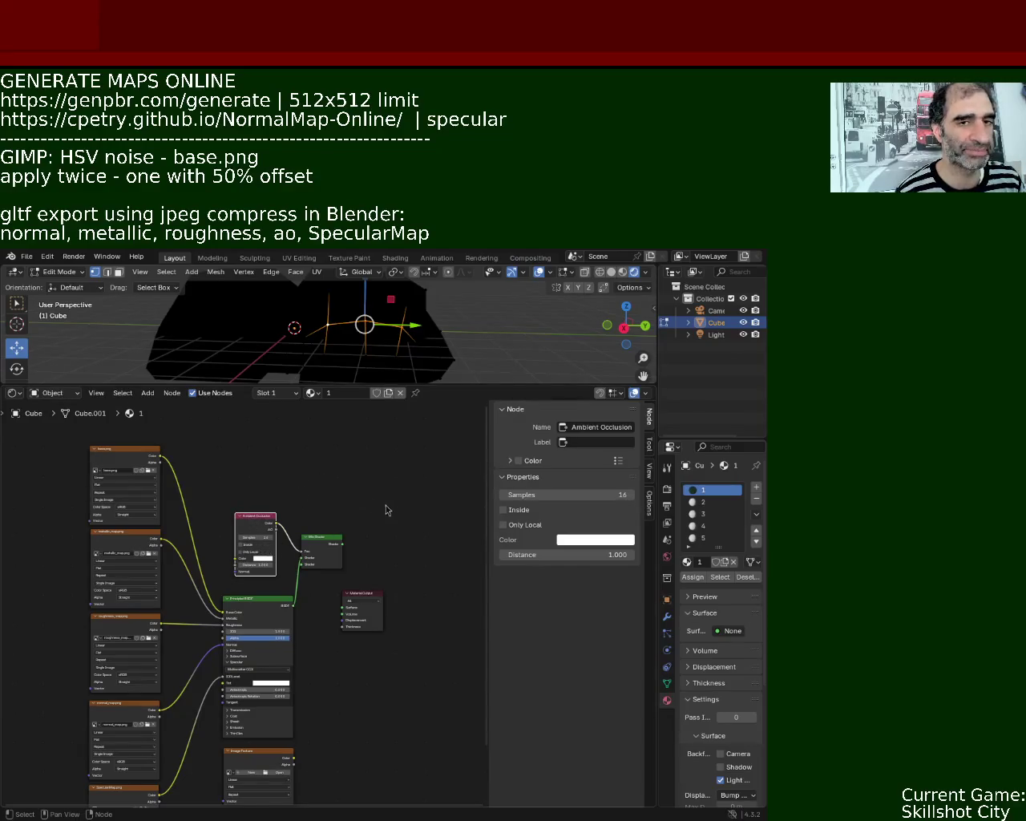
# Set the Ambient Occlusion node's colour to black.
pyautogui.scroll(2, 288, 593)
pyautogui.scroll(1, 265, 573)
pyautogui.scroll(1, 249, 563)
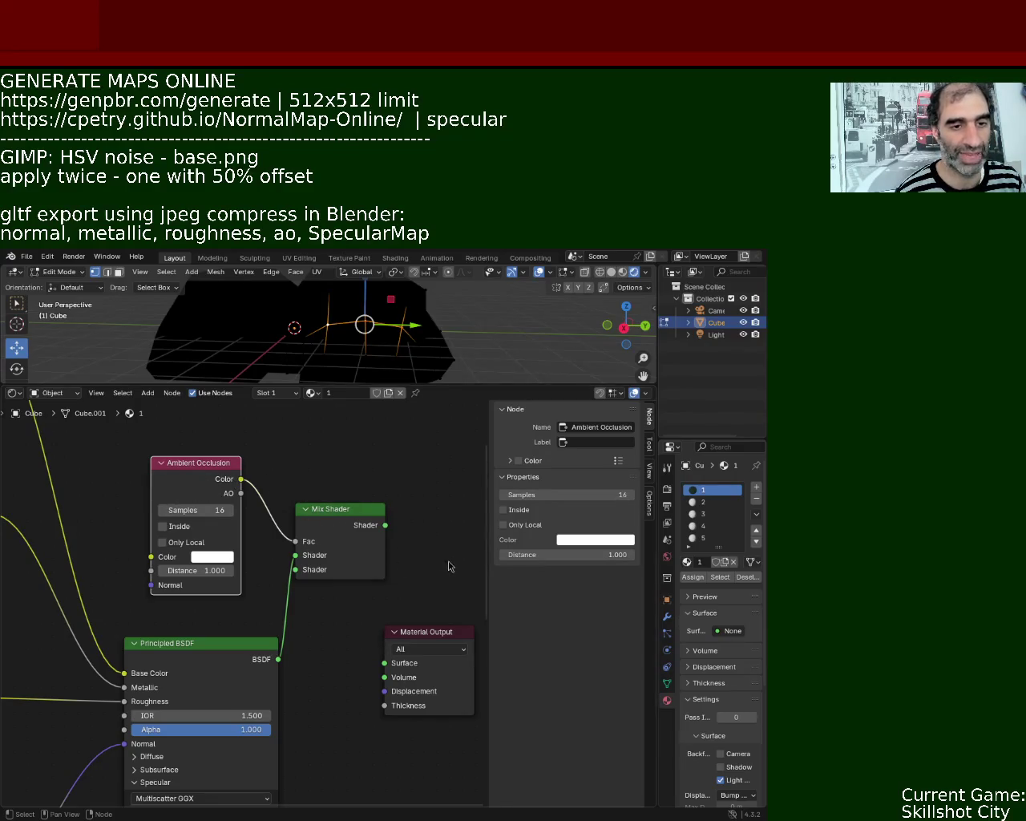
pyautogui.click(213, 556)
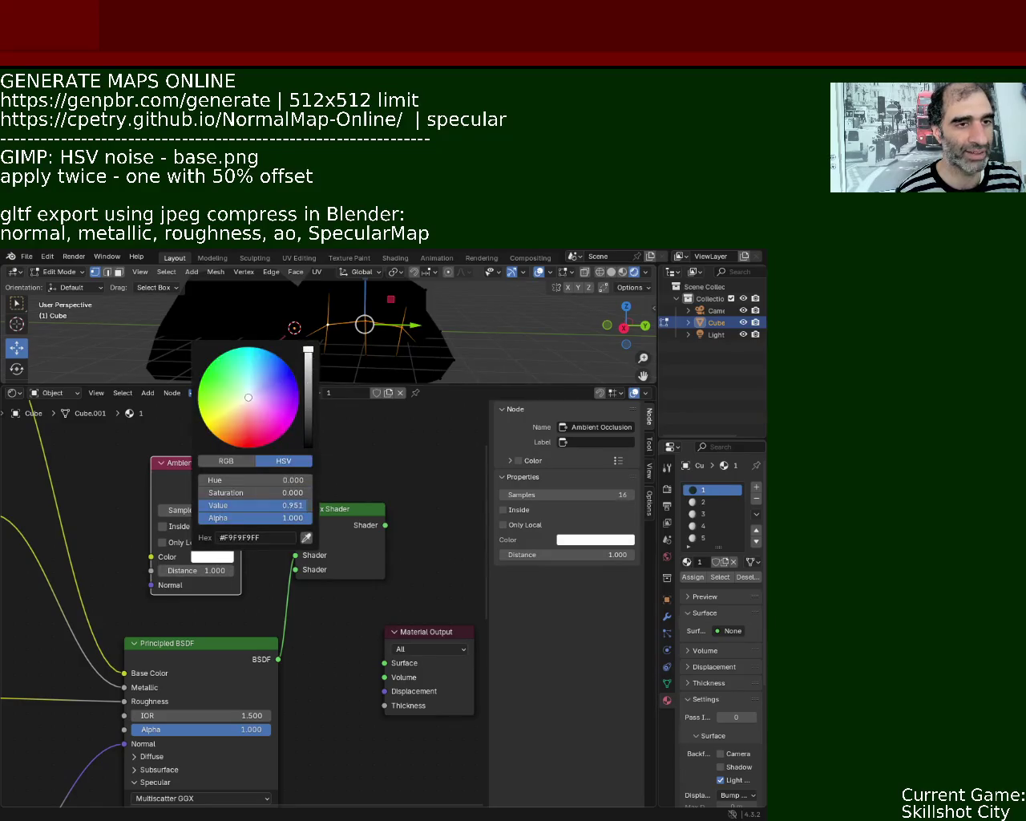
pyautogui.moveTo(309, 353); pyautogui.dragTo(308, 446)
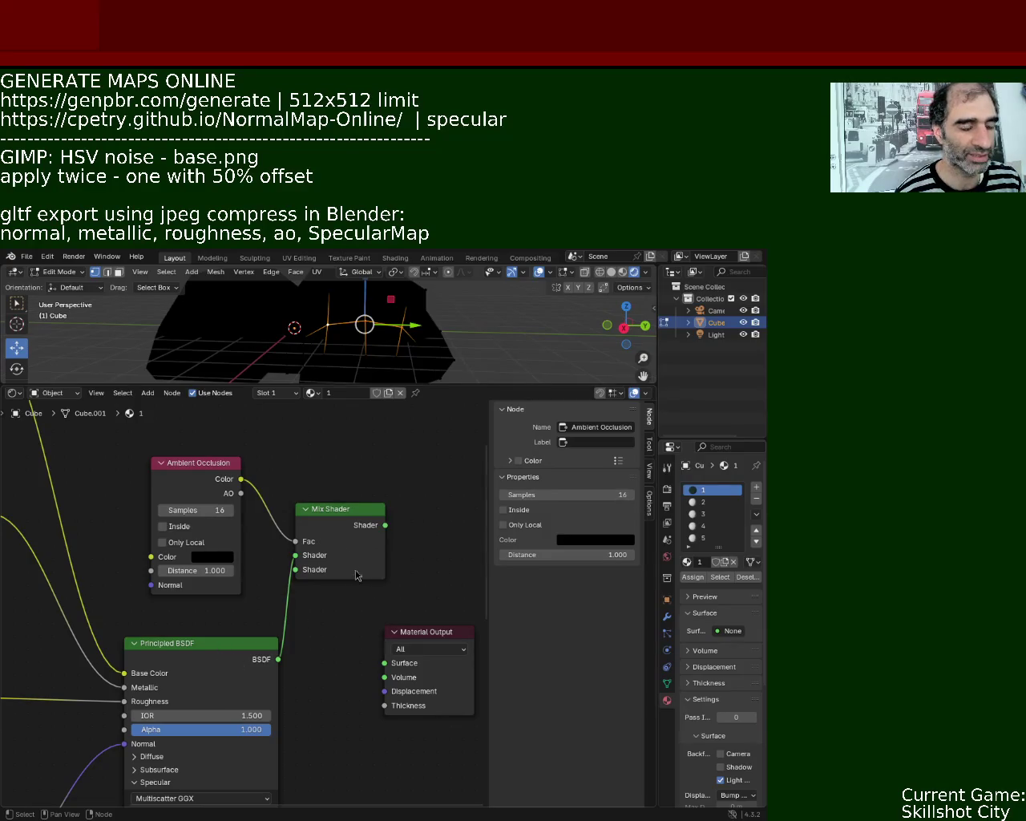
pyautogui.scroll(-3, 357, 579)
pyautogui.moveTo(248, 530); pyautogui.dragTo(251, 524)
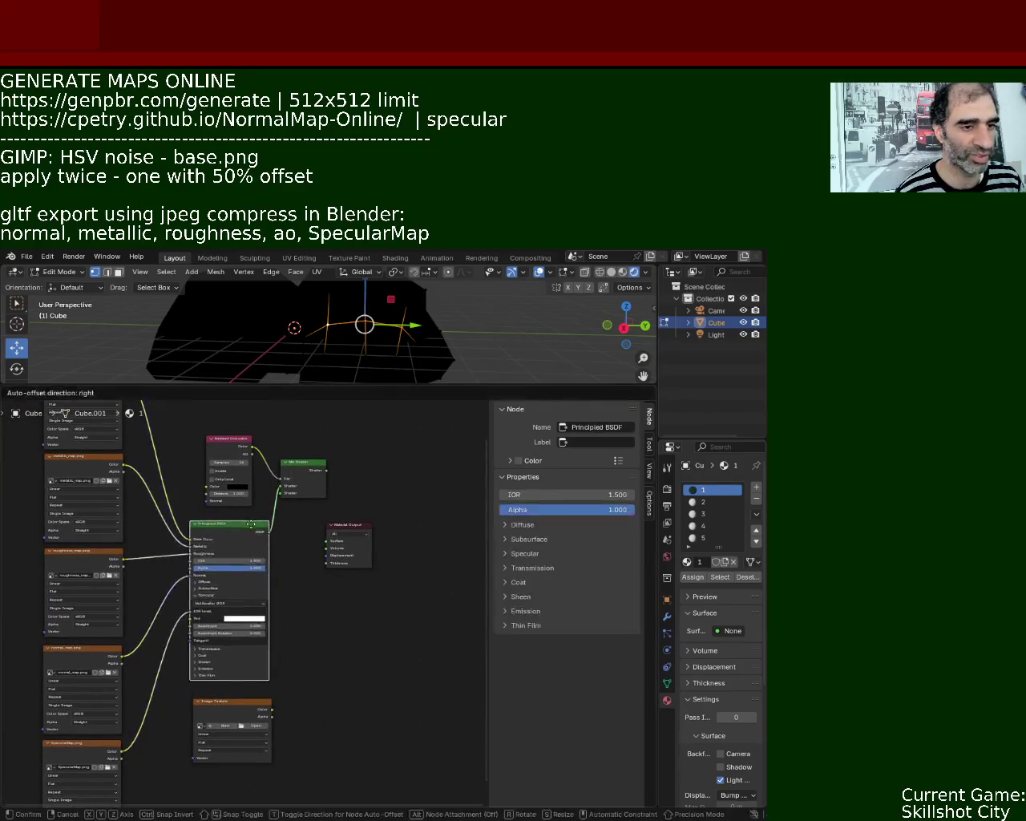
# Connect the ao_map.png texture to the Mix Shader and rearrange the BSDF and texture nodes.
pyautogui.moveTo(272, 711); pyautogui.dragTo(281, 492)
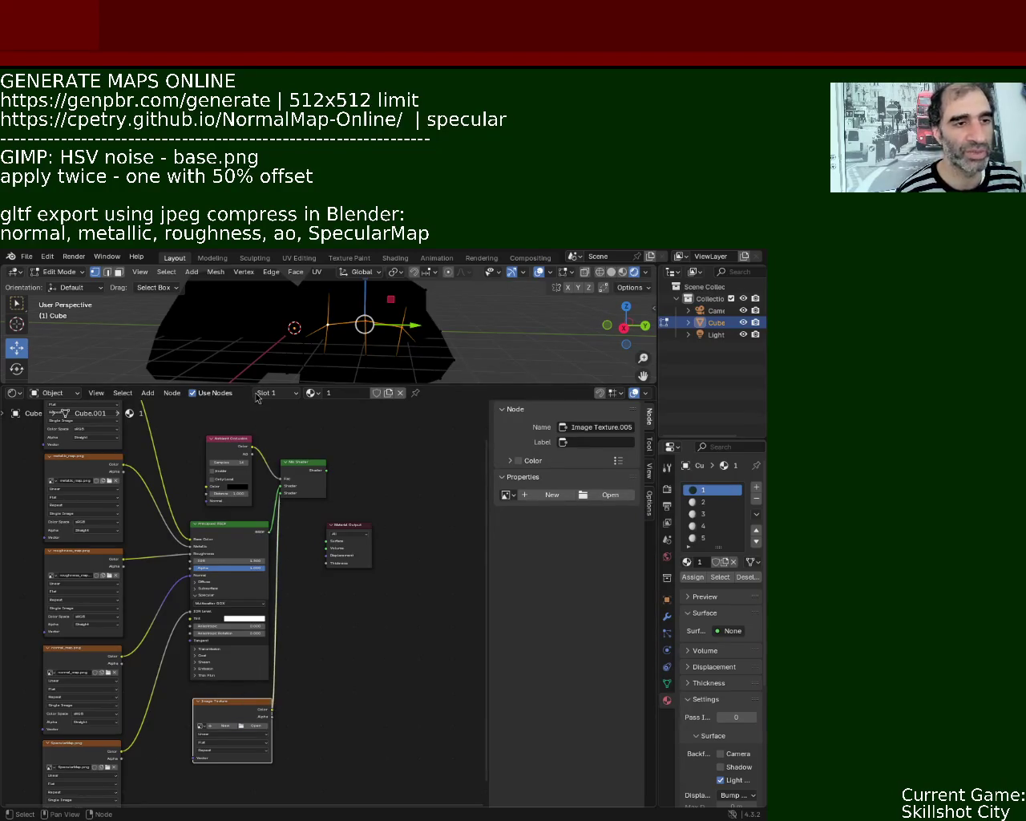
pyautogui.moveTo(255, 664); pyautogui.dragTo(227, 522)
pyautogui.moveTo(315, 465); pyautogui.dragTo(322, 482)
pyautogui.moveTo(263, 695); pyautogui.dragTo(233, 693)
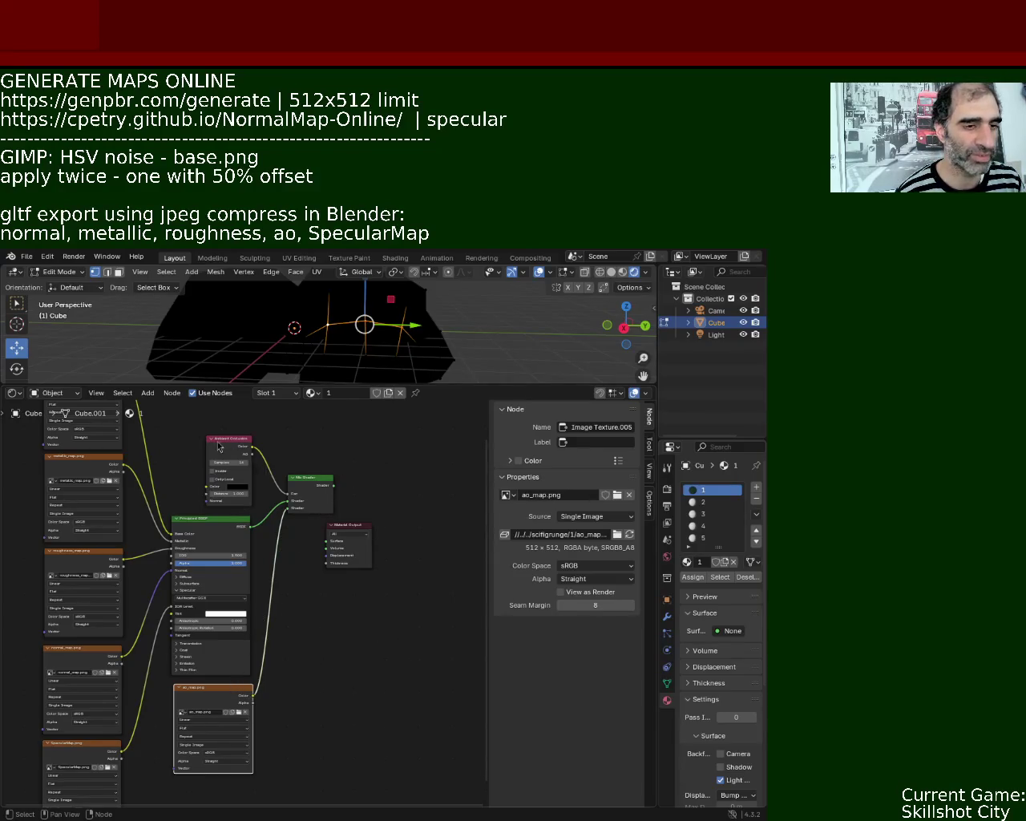
# Place the Material Output beside the Mix Shader so it drives the surface, then enlarge the 3D view.
pyautogui.moveTo(237, 450); pyautogui.dragTo(200, 439)
pyautogui.moveTo(309, 479); pyautogui.dragTo(305, 489)
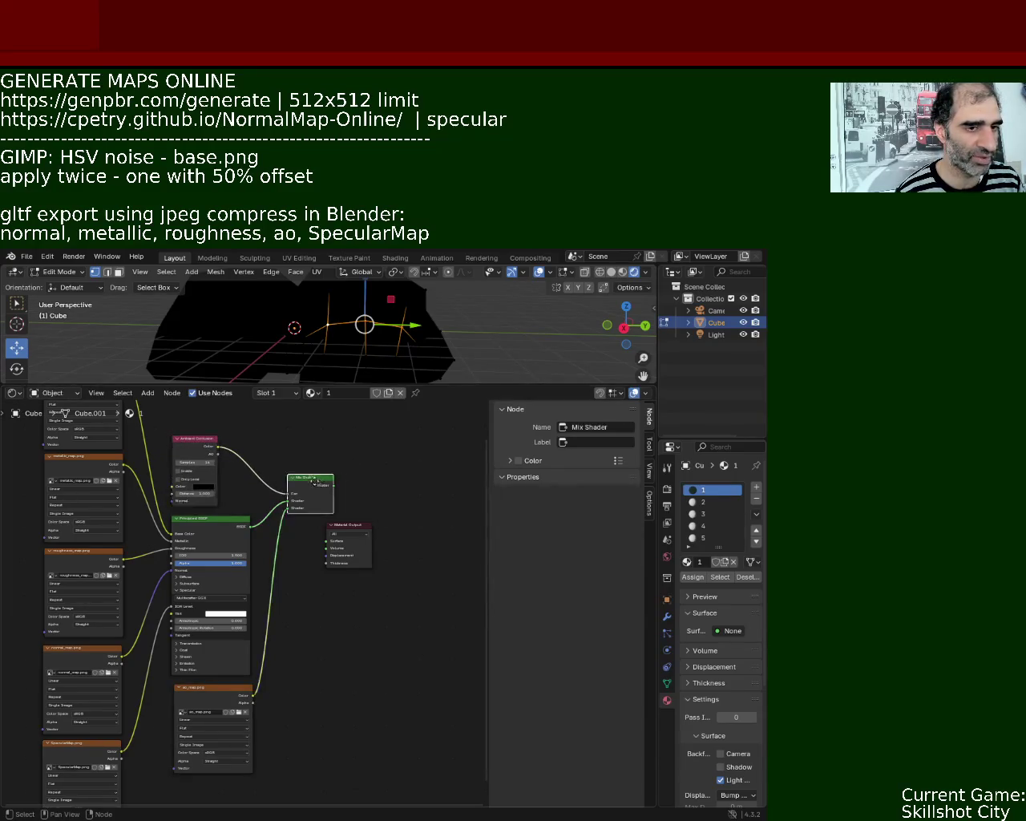
pyautogui.moveTo(357, 525)
pyautogui.mouseDown()
pyautogui.moveTo(387, 514)
pyautogui.moveTo(354, 503)
pyautogui.mouseUp()
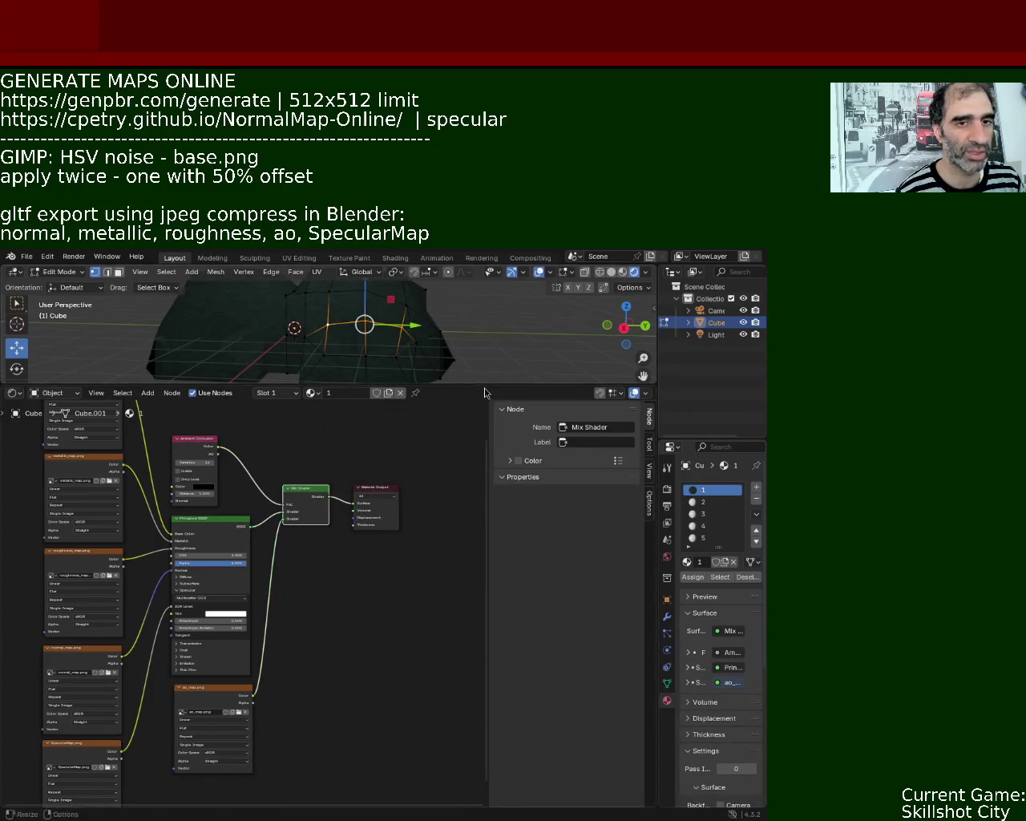
pyautogui.moveTo(484, 383); pyautogui.dragTo(483, 553)
pyautogui.moveTo(337, 417)
pyautogui.mouseDown(button='middle')
pyautogui.moveTo(325, 416)
pyautogui.moveTo(333, 433)
pyautogui.mouseUp(button='middle')
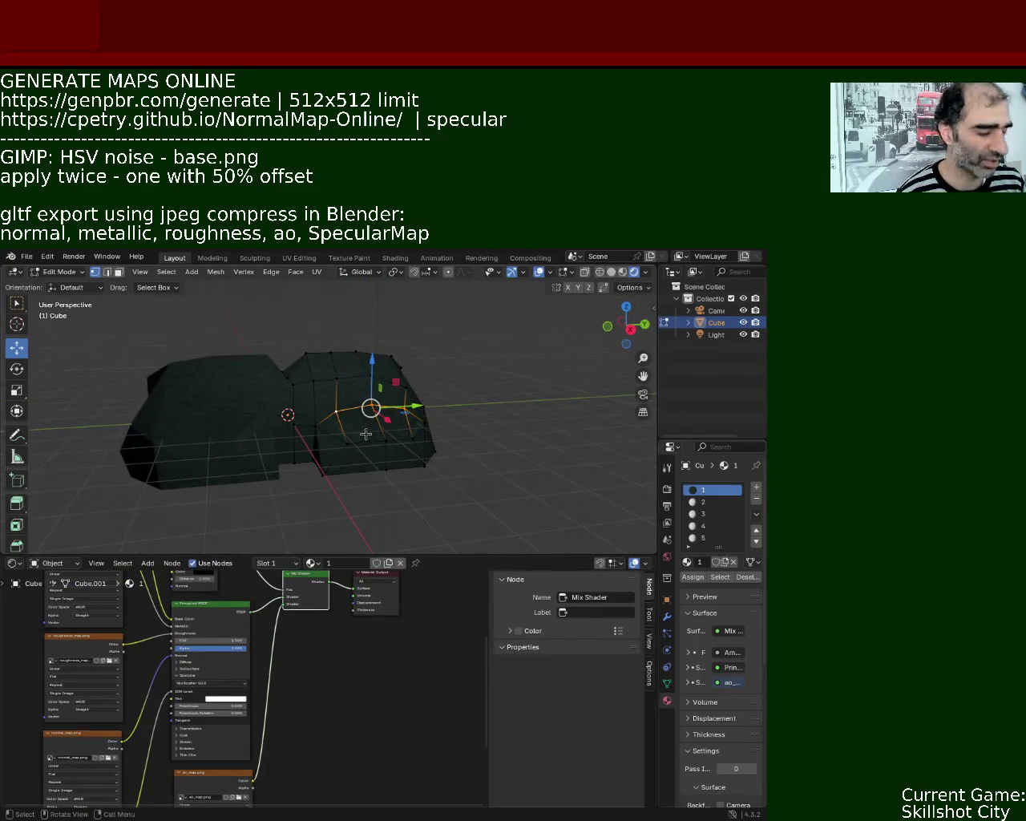
# Select the rock's whole right piece and Smart UV Project it.
pyautogui.hotkey('ctrl', 'l')
pyautogui.click(316, 273)
pyautogui.moveTo(340, 286)
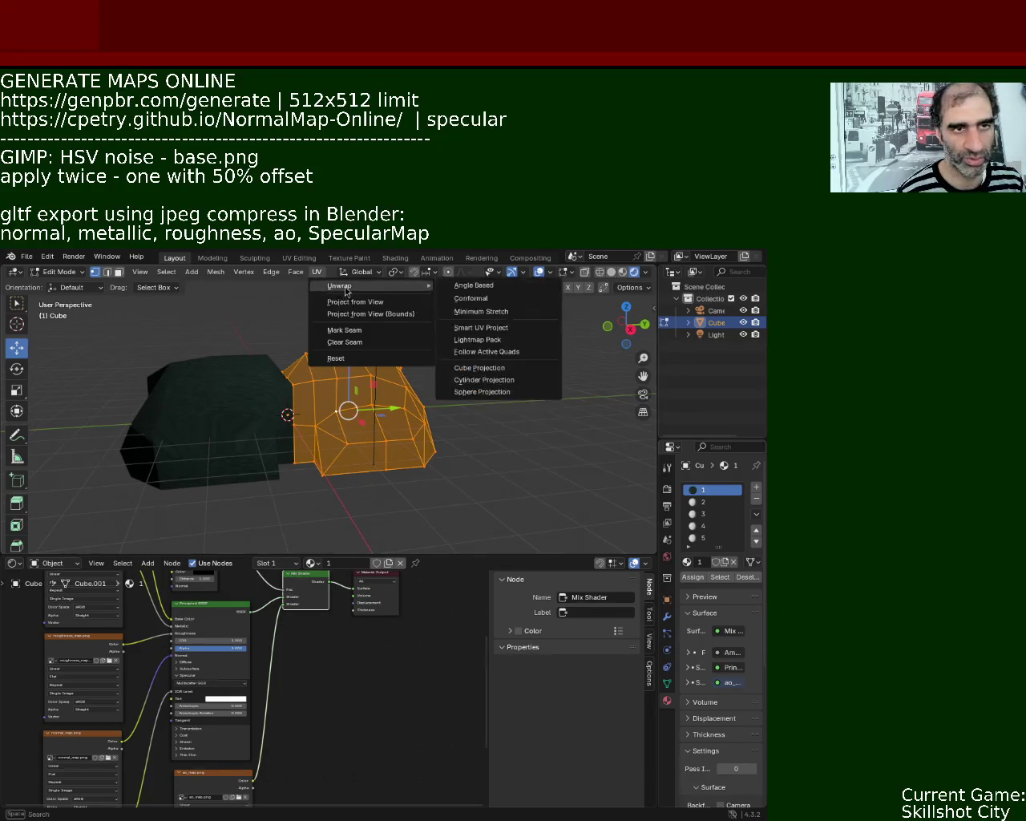
pyautogui.click(501, 328)
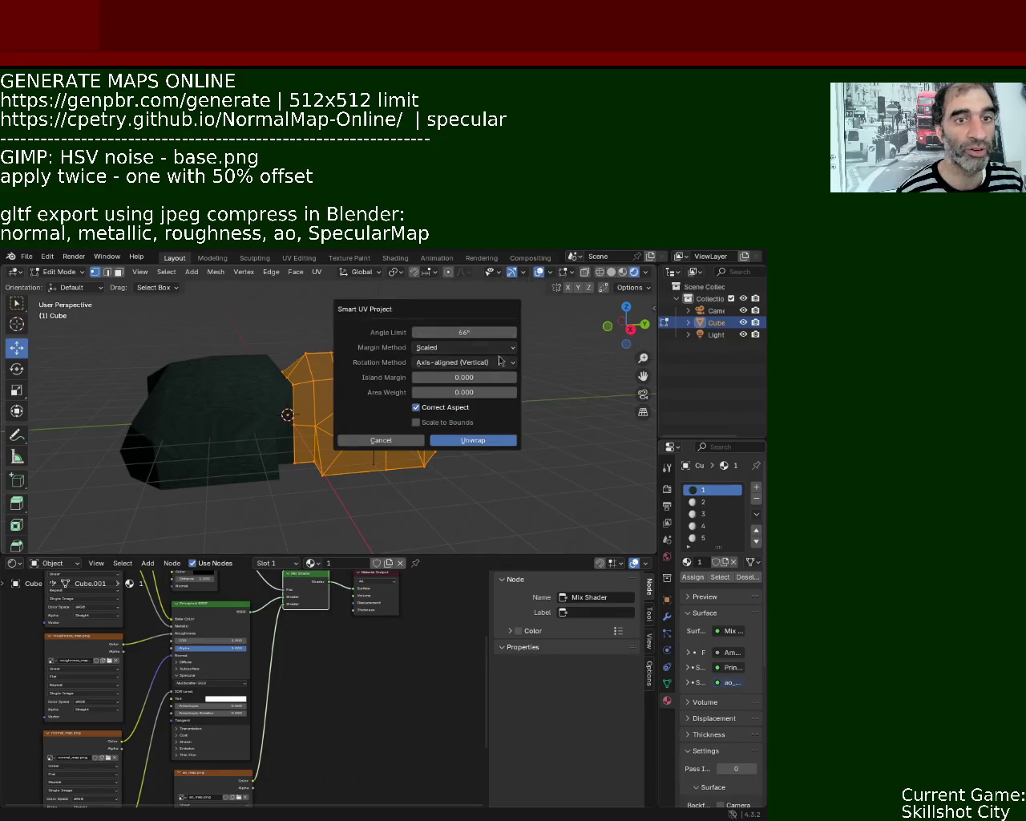
pyautogui.click(474, 443)
pyautogui.scroll(5, 369, 361)
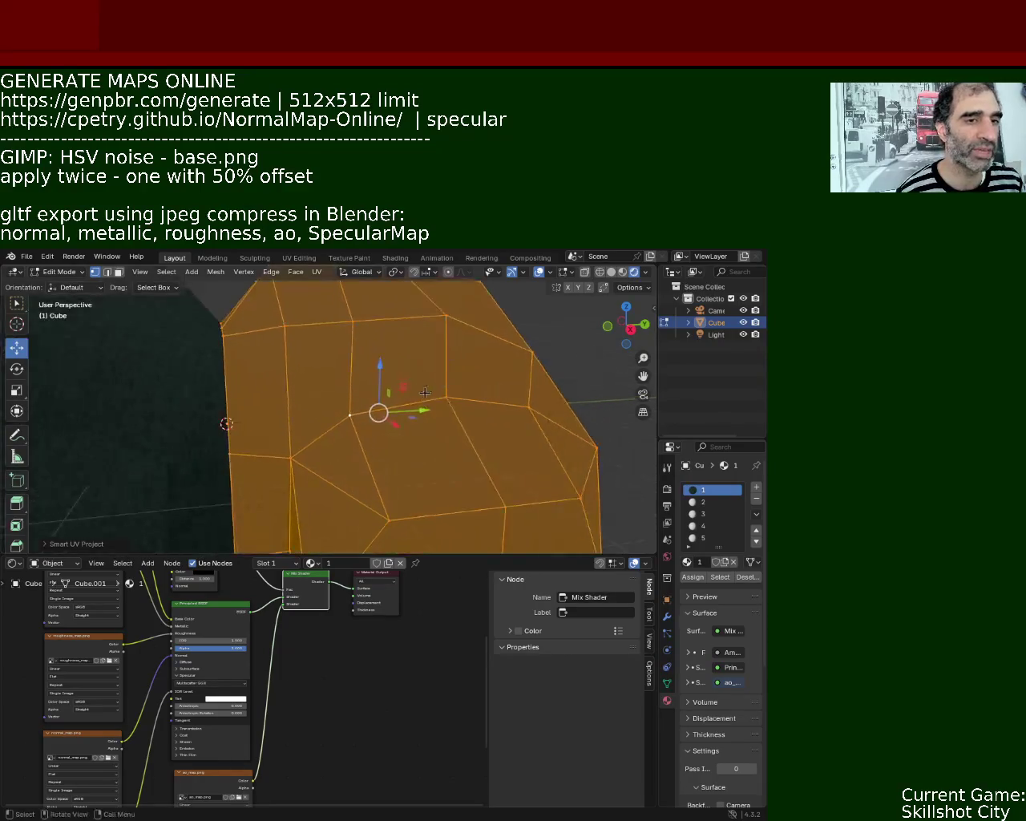
pyautogui.moveTo(369, 361); pyautogui.dragTo(380, 396, button='middle')
pyautogui.hotkey('alt', 'a')
pyautogui.moveTo(122, 427)
pyautogui.mouseDown(button='middle')
pyautogui.moveTo(271, 353)
pyautogui.moveTo(246, 376)
pyautogui.moveTo(292, 412)
pyautogui.moveTo(268, 362)
pyautogui.moveTo(291, 393)
pyautogui.mouseUp(button='middle')
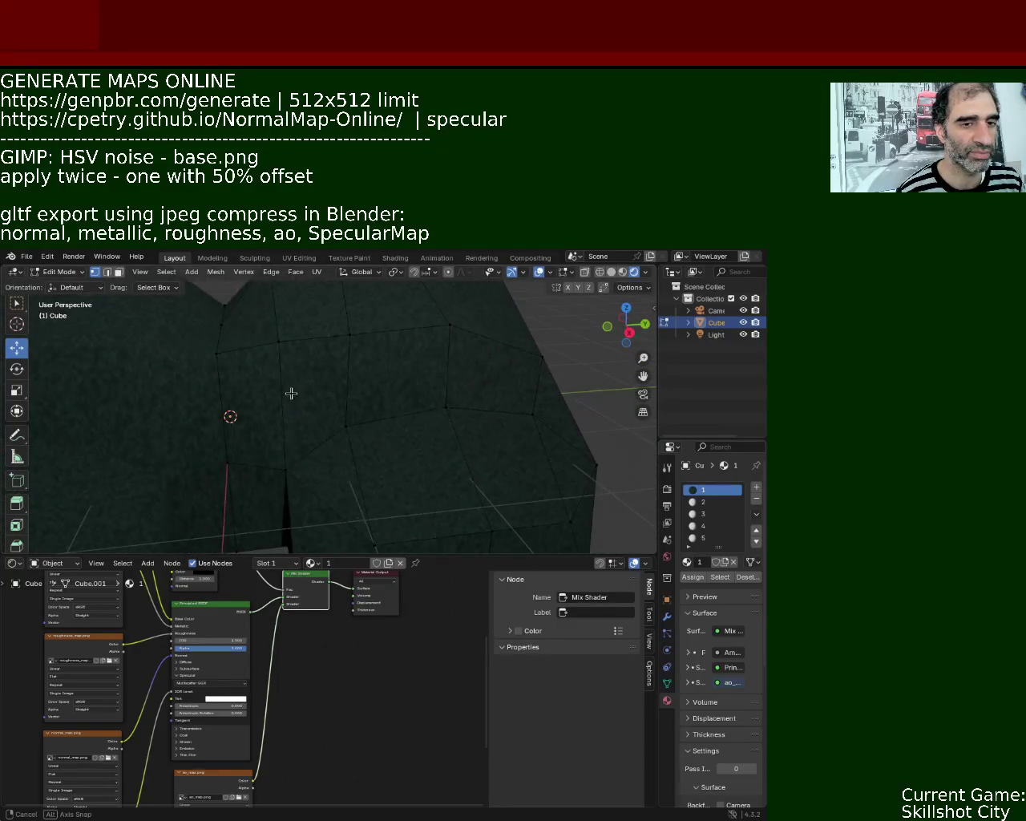
# View the rock in Material Preview shading and orbit to inspect the texture.
pyautogui.moveTo(458, 555)
pyautogui.mouseDown()
pyautogui.moveTo(457, 472)
pyautogui.moveTo(458, 497)
pyautogui.mouseUp()
pyautogui.click(623, 274)
pyautogui.moveTo(525, 349)
pyautogui.mouseDown(button='middle')
pyautogui.moveTo(399, 373)
pyautogui.moveTo(227, 385)
pyautogui.moveTo(252, 386)
pyautogui.mouseUp(button='middle')
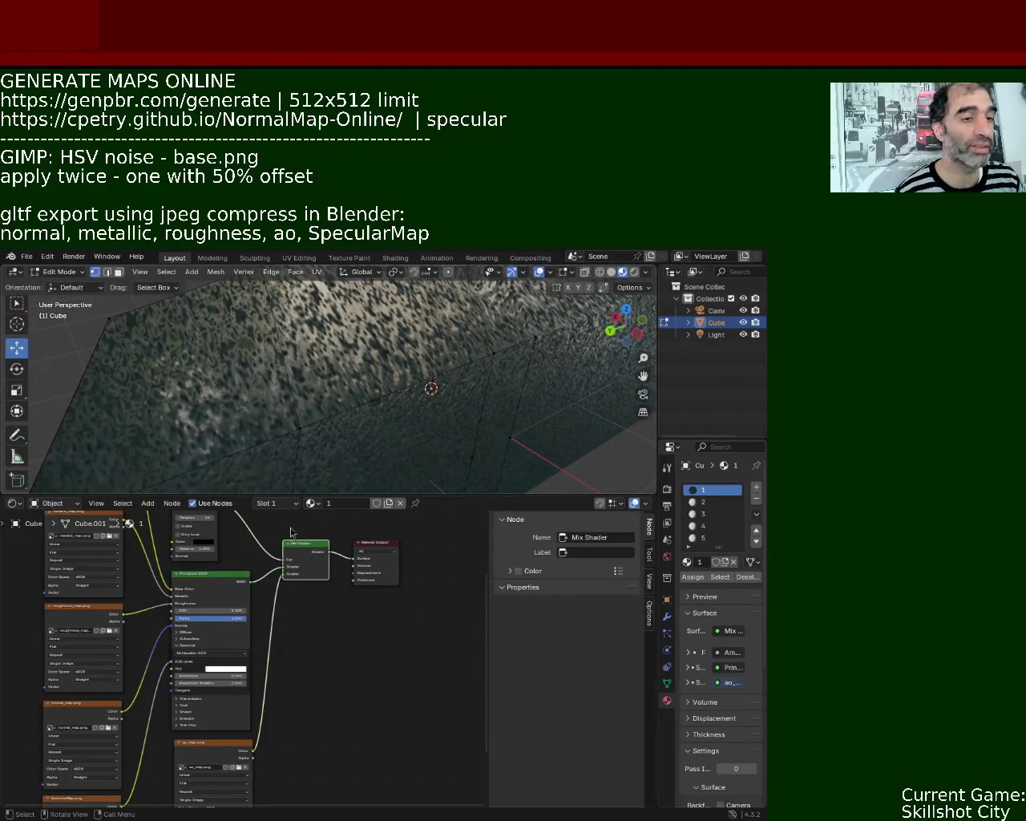
pyautogui.moveTo(420, 392)
pyautogui.mouseDown(button='middle')
pyautogui.moveTo(389, 392)
pyautogui.moveTo(347, 343)
pyautogui.moveTo(248, 392)
pyautogui.mouseUp(button='middle')
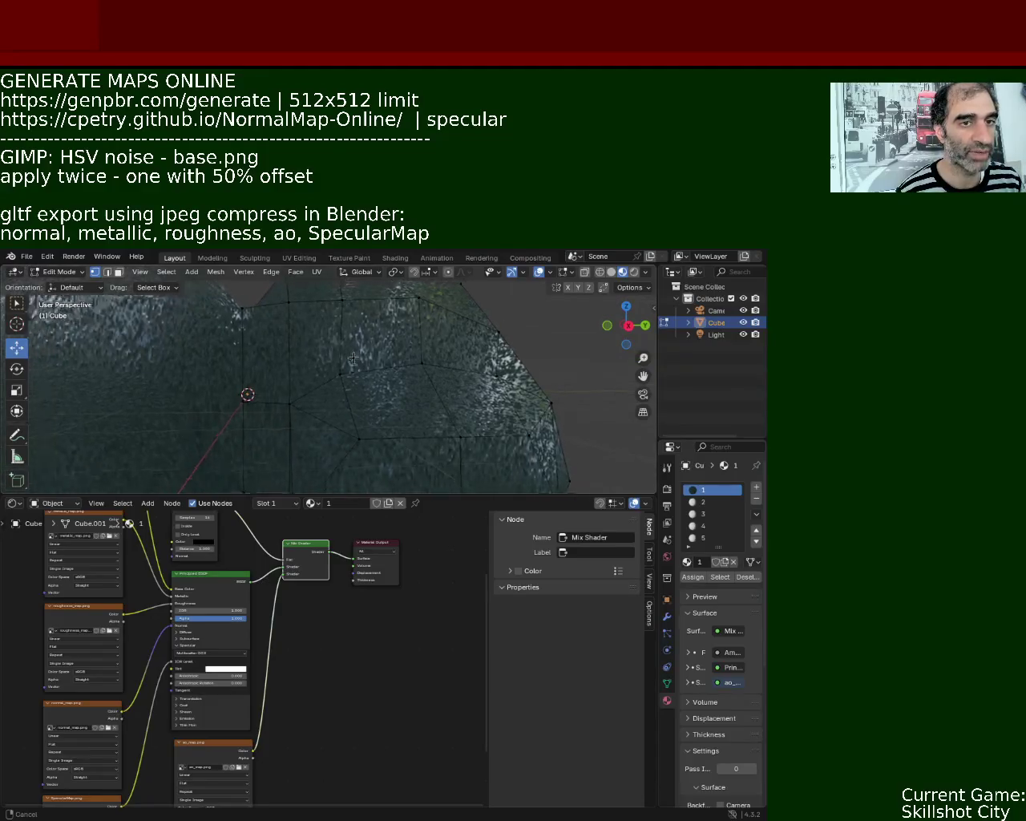
# Switch the bottom editor to the UV Editor and scale all UV islands up.
pyautogui.click(15, 503)
pyautogui.click(50, 566)
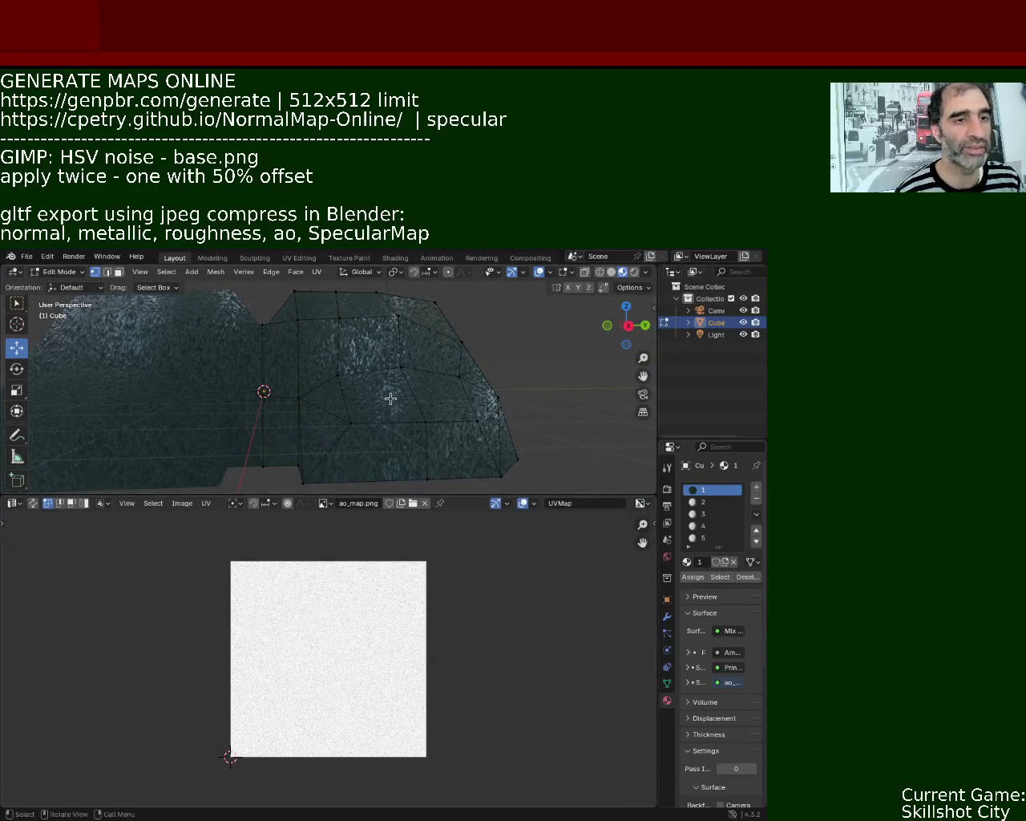
pyautogui.press('a')
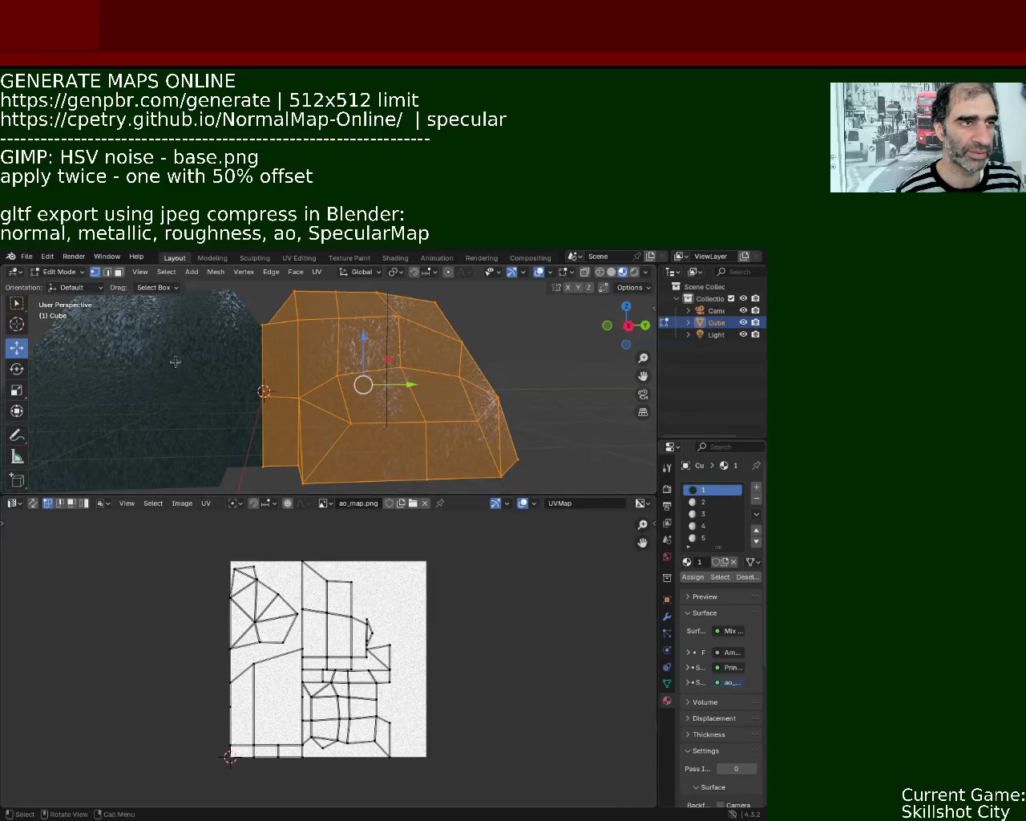
pyautogui.press('a')
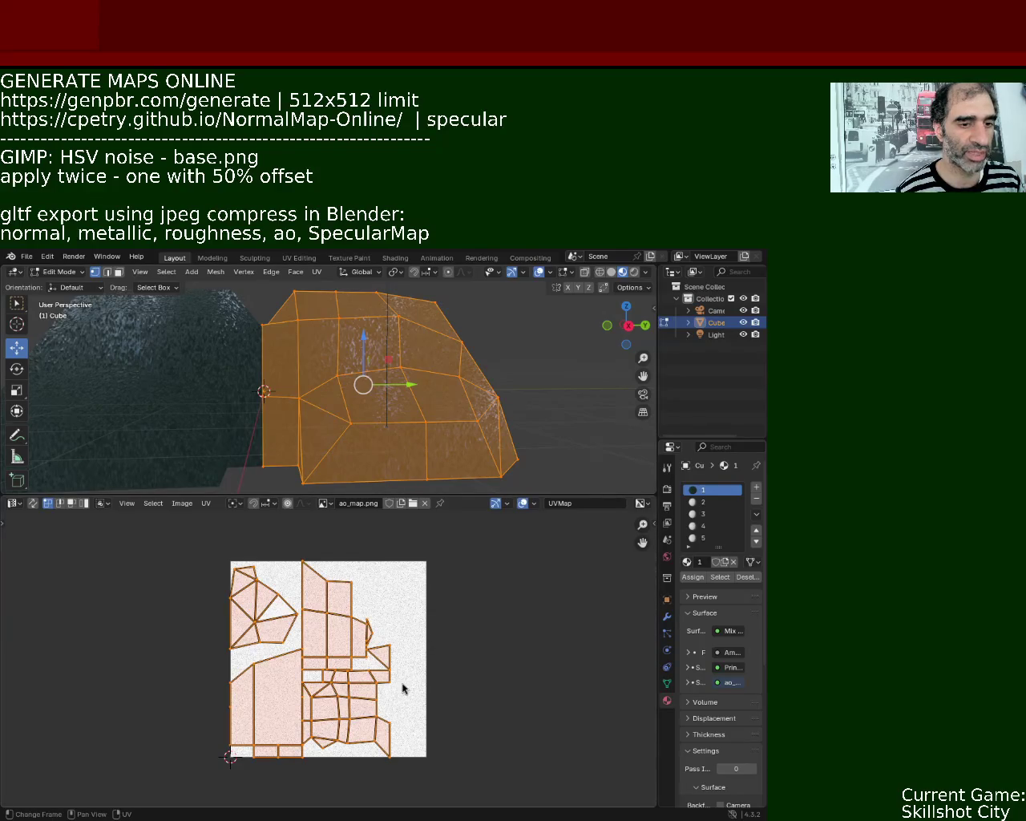
pyautogui.press('s')
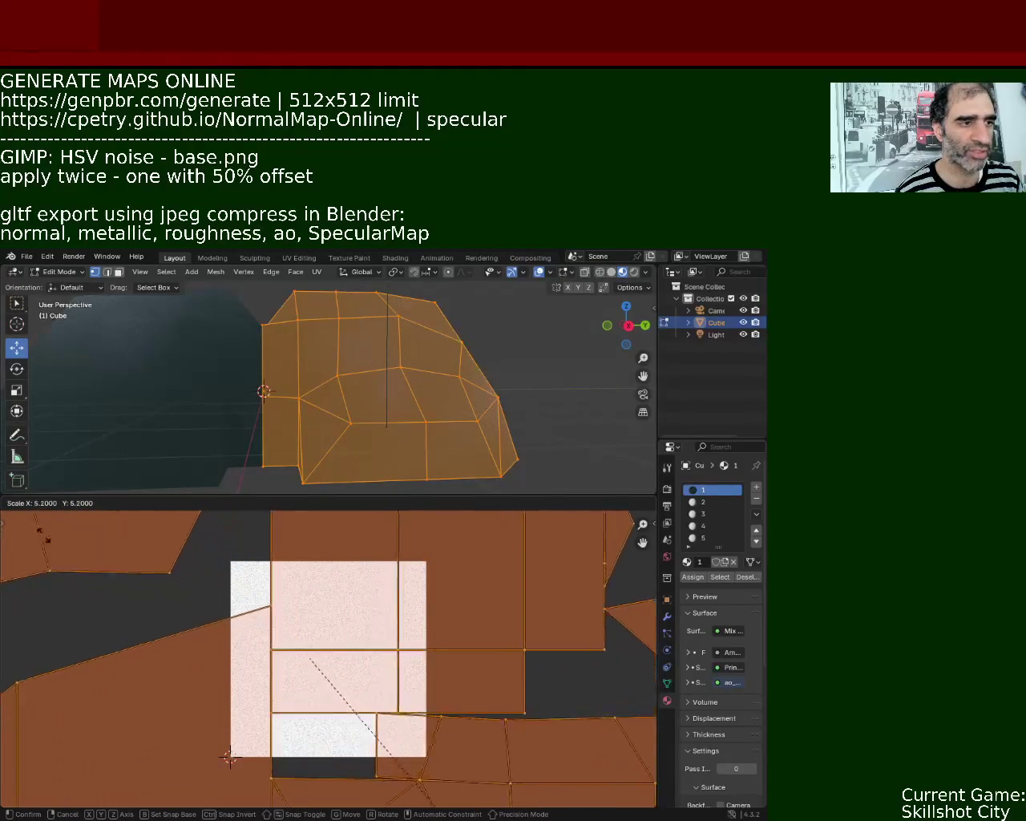
pyautogui.click(512, 543)
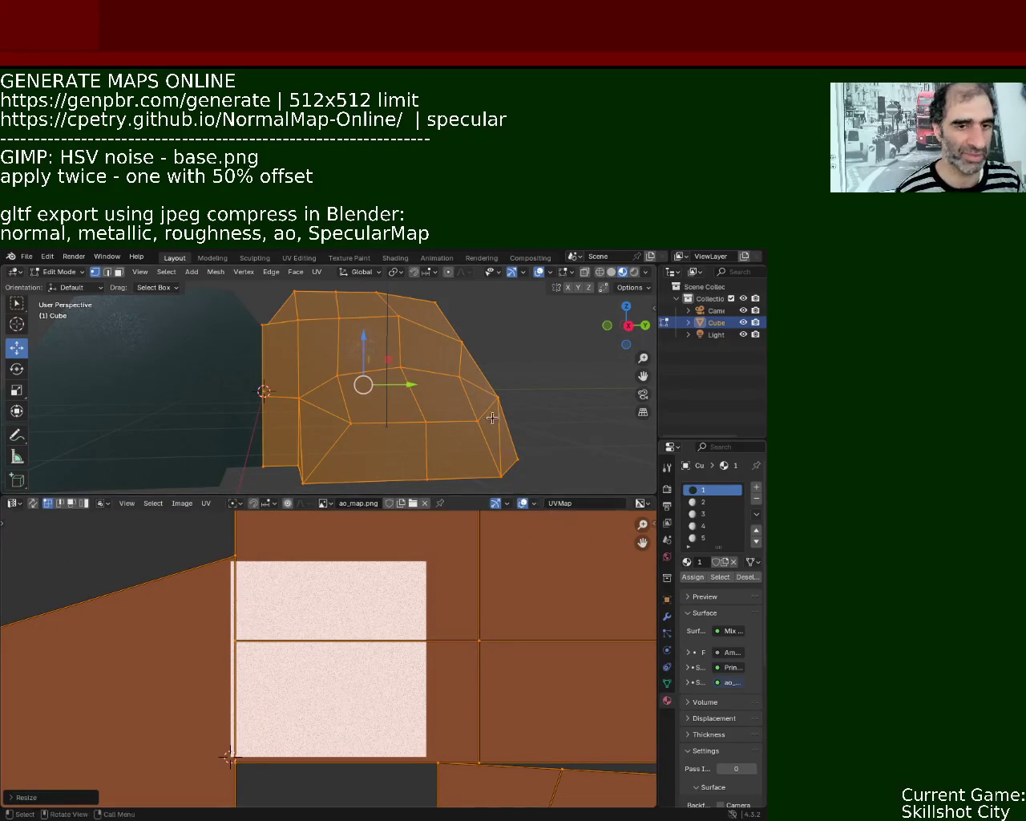
# Deselect, switch to Rendered shading and orbit to check the texture tiling.
pyautogui.moveTo(496, 434)
pyautogui.mouseDown(button='middle')
pyautogui.moveTo(524, 392)
pyautogui.moveTo(448, 366)
pyautogui.moveTo(597, 279)
pyautogui.mouseUp(button='middle')
pyautogui.hotkey('alt', 'a')
pyautogui.click(633, 273)
pyautogui.moveTo(456, 362)
pyautogui.mouseDown(button='middle')
pyautogui.moveTo(575, 373)
pyautogui.moveTo(490, 351)
pyautogui.moveTo(465, 374)
pyautogui.moveTo(475, 358)
pyautogui.mouseUp(button='middle')
pyautogui.moveTo(512, 494); pyautogui.dragTo(513, 663)
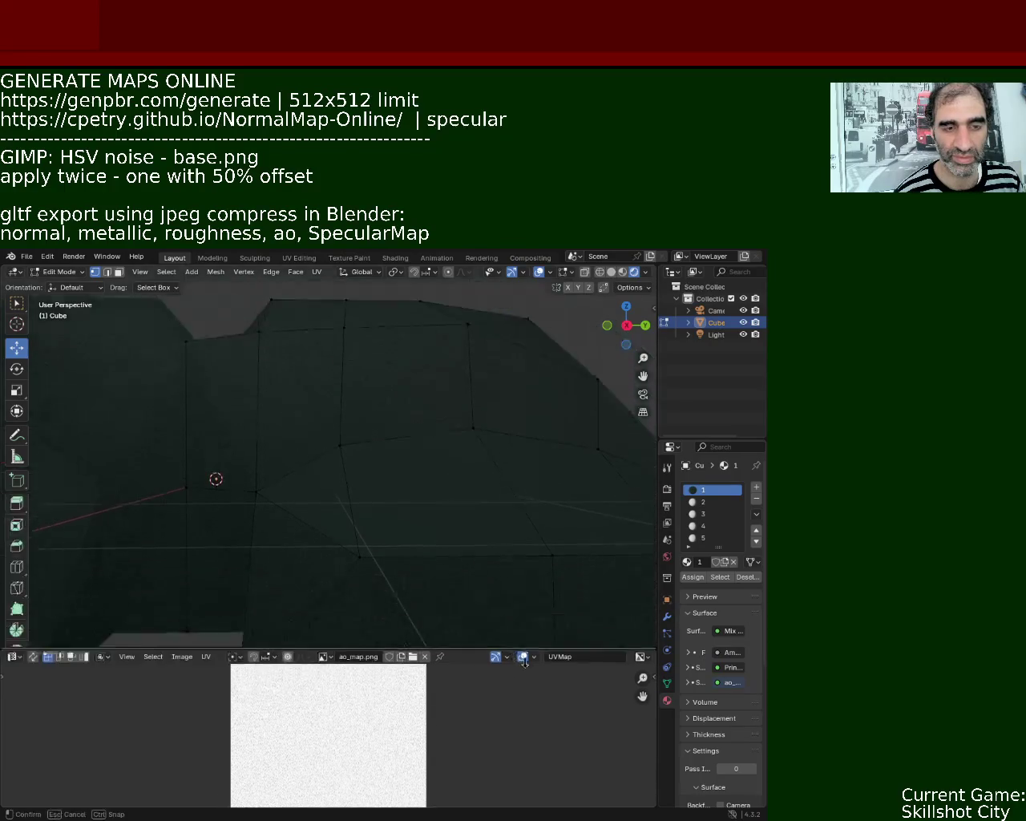
pyautogui.moveTo(472, 468)
pyautogui.mouseDown(button='middle')
pyautogui.moveTo(538, 449)
pyautogui.moveTo(494, 422)
pyautogui.moveTo(372, 474)
pyautogui.moveTo(442, 433)
pyautogui.mouseUp(button='middle')
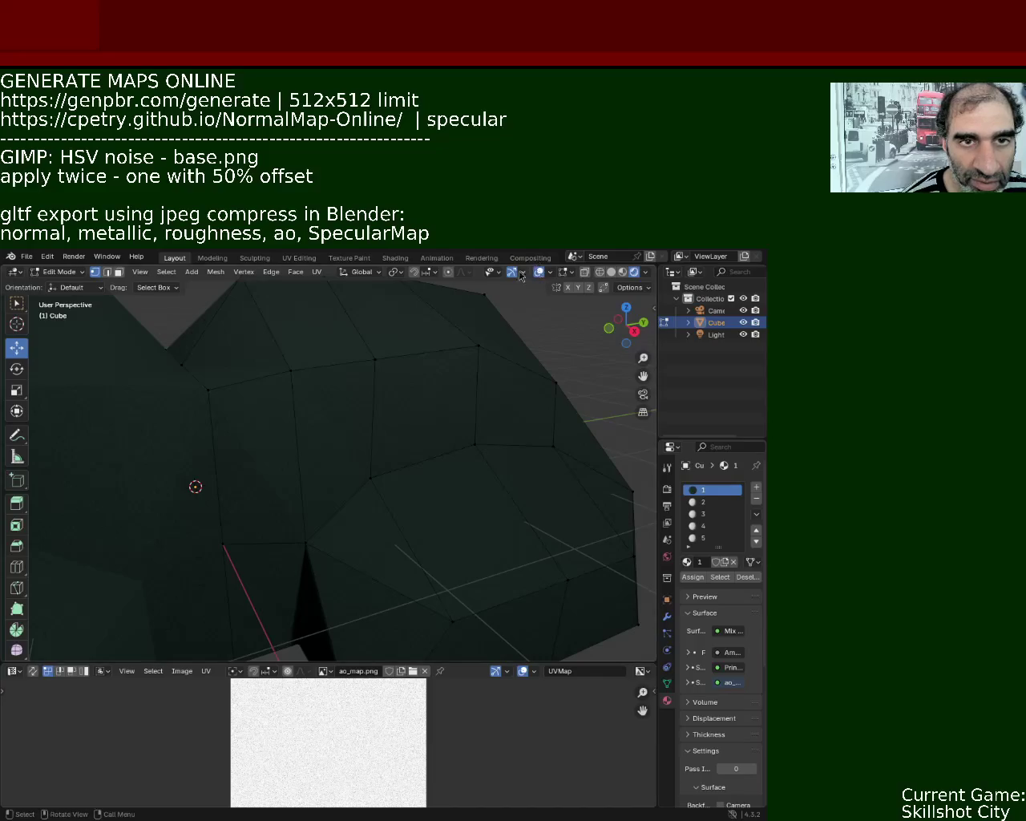
pyautogui.moveTo(497, 312)
pyautogui.mouseDown(button='middle')
pyautogui.moveTo(413, 360)
pyautogui.moveTo(348, 353)
pyautogui.moveTo(288, 393)
pyautogui.moveTo(385, 350)
pyautogui.moveTo(409, 366)
pyautogui.mouseUp(button='middle')
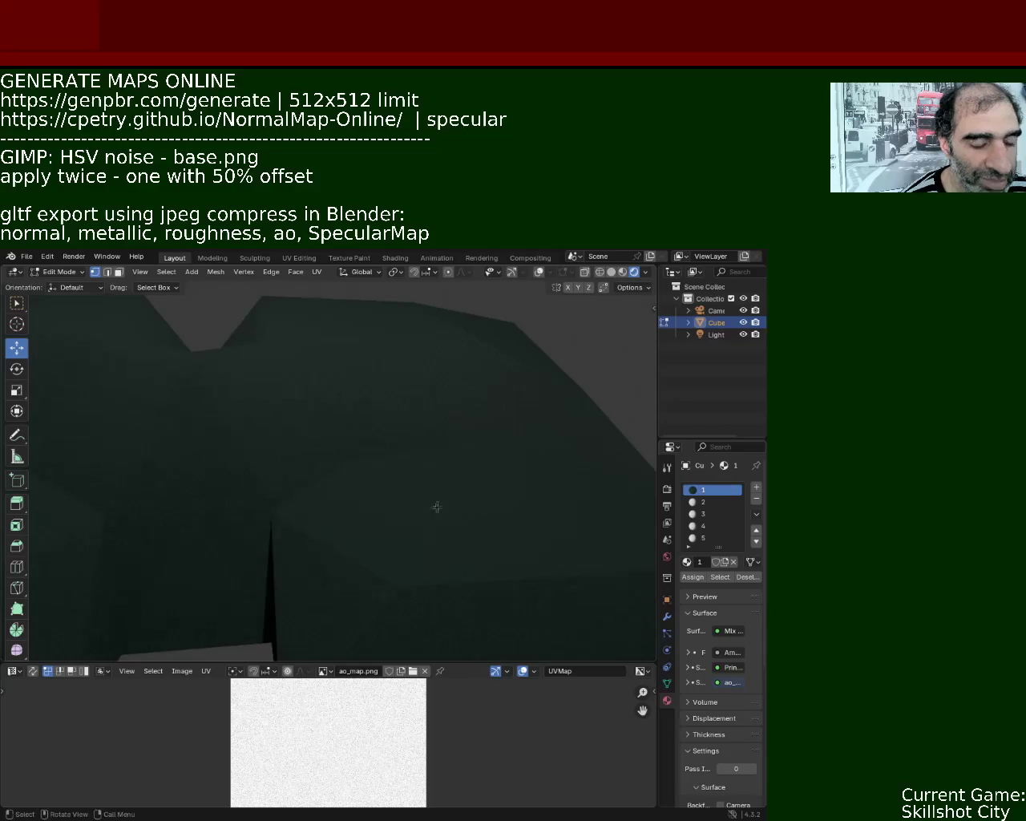
pyautogui.moveTo(470, 661)
pyautogui.mouseDown()
pyautogui.moveTo(481, 482)
pyautogui.moveTo(452, 437)
pyautogui.mouseUp()
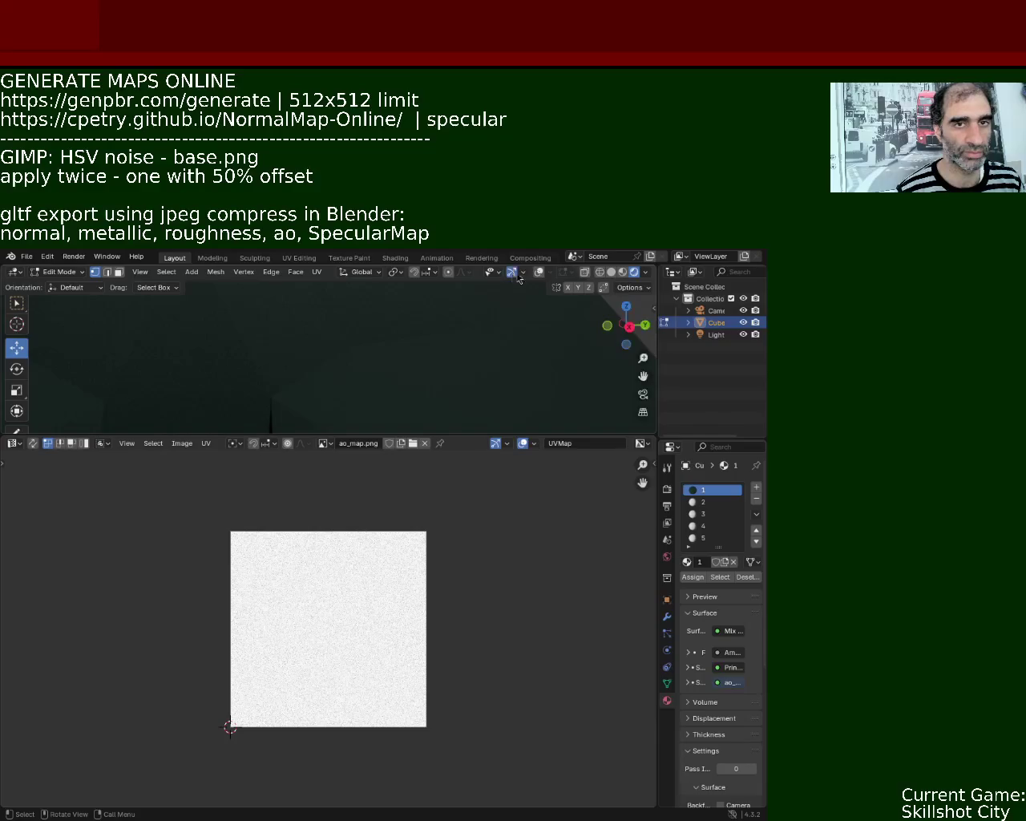
# Select all and rescale the UV islands, then inspect the rock again.
pyautogui.press('a')
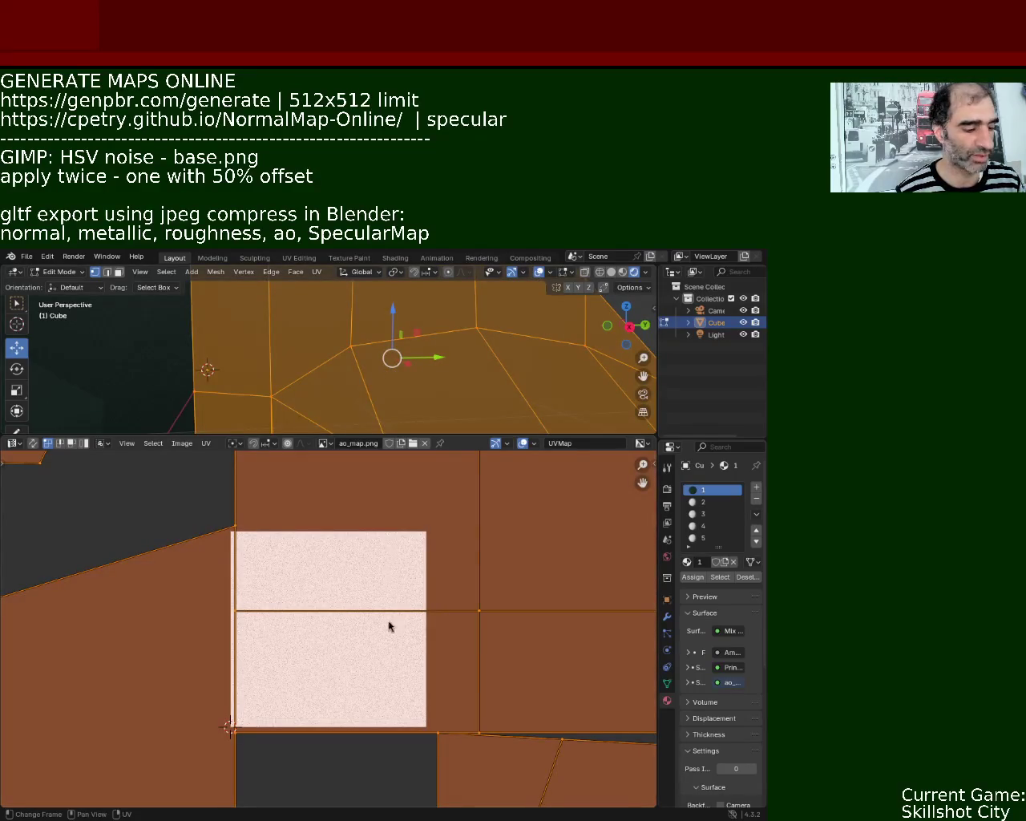
pyautogui.press('s')
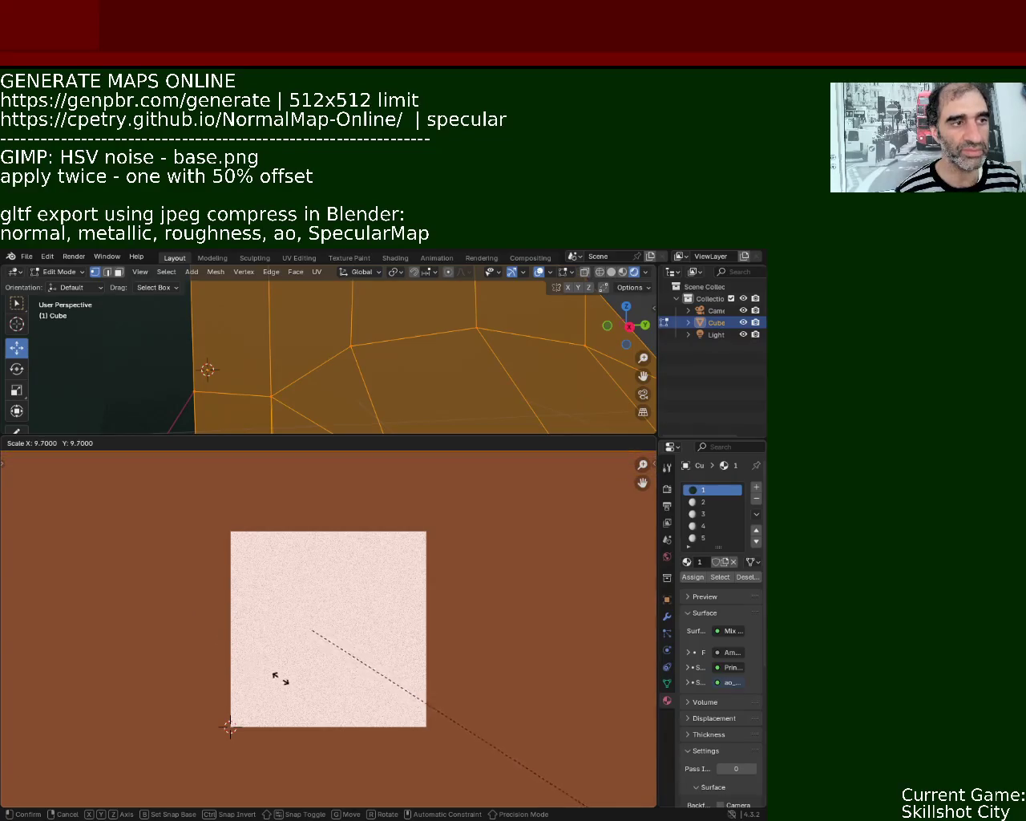
pyautogui.click(306, 688)
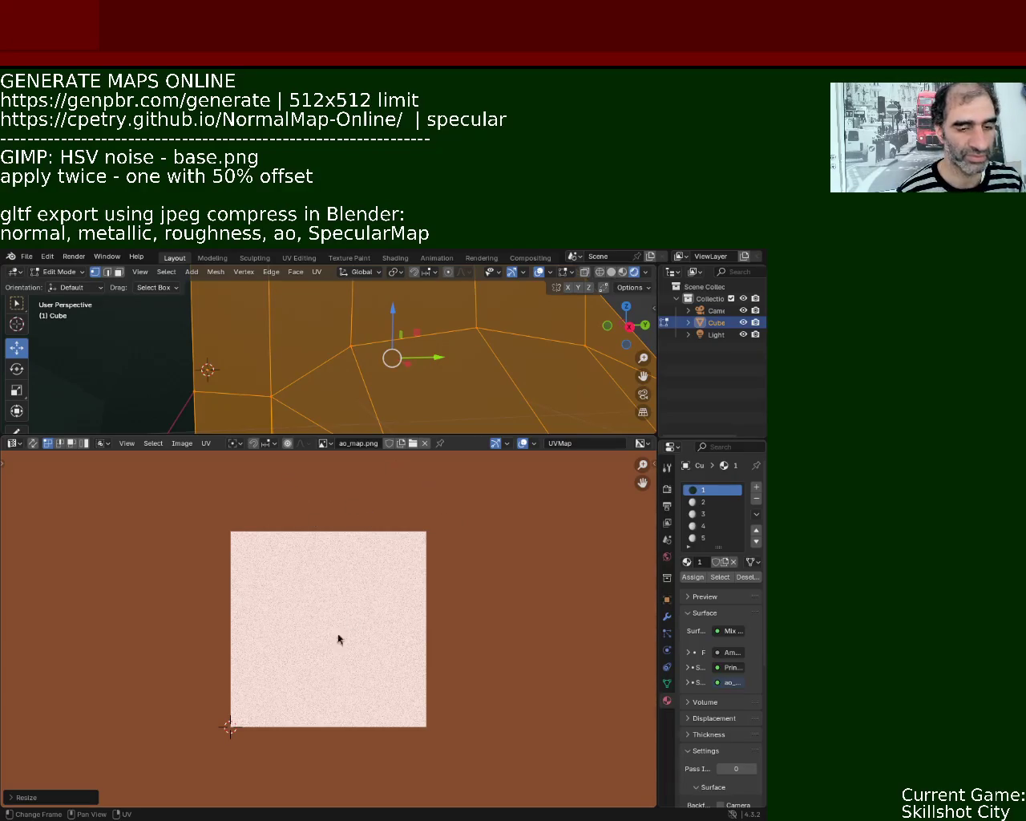
pyautogui.moveTo(429, 433); pyautogui.dragTo(429, 648)
pyautogui.click(561, 333)
pyautogui.moveTo(534, 344)
pyautogui.mouseDown(button='middle')
pyautogui.moveTo(275, 402)
pyautogui.moveTo(240, 447)
pyautogui.moveTo(211, 458)
pyautogui.moveTo(383, 402)
pyautogui.moveTo(409, 442)
pyautogui.mouseUp(button='middle')
pyautogui.press('a')
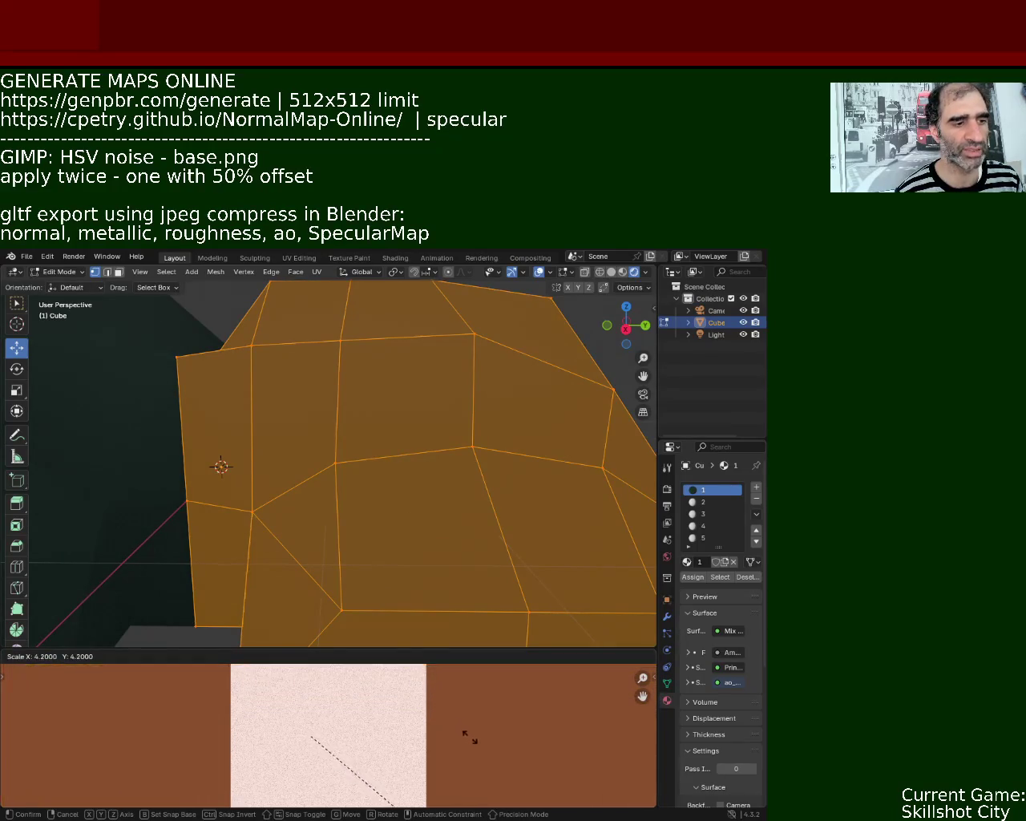
# Confirm the UV scale at 5 and hide viewport overlays to inspect the textured rock.
pyautogui.click(505, 764)
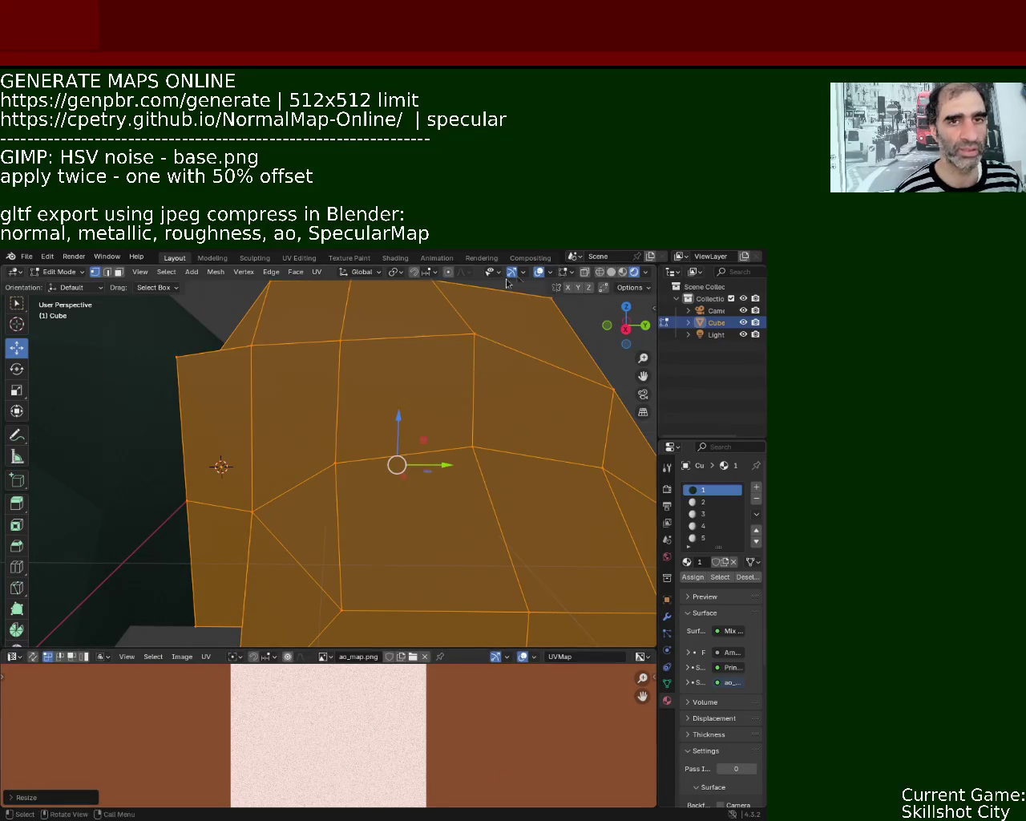
pyautogui.hotkey('shift', 'alt', 'z')
pyautogui.moveTo(491, 381)
pyautogui.mouseDown(button='middle')
pyautogui.moveTo(398, 454)
pyautogui.moveTo(398, 443)
pyautogui.mouseUp(button='middle')
pyautogui.moveTo(342, 473)
pyautogui.mouseDown(button='middle')
pyautogui.moveTo(364, 449)
pyautogui.moveTo(350, 465)
pyautogui.moveTo(326, 465)
pyautogui.moveTo(346, 406)
pyautogui.moveTo(365, 504)
pyautogui.moveTo(368, 425)
pyautogui.moveTo(364, 483)
pyautogui.moveTo(465, 428)
pyautogui.moveTo(410, 433)
pyautogui.moveTo(380, 467)
pyautogui.moveTo(358, 394)
pyautogui.moveTo(392, 415)
pyautogui.moveTo(422, 479)
pyautogui.moveTo(367, 378)
pyautogui.moveTo(369, 410)
pyautogui.moveTo(412, 378)
pyautogui.moveTo(396, 401)
pyautogui.moveTo(369, 377)
pyautogui.moveTo(390, 392)
pyautogui.moveTo(339, 468)
pyautogui.moveTo(315, 412)
pyautogui.moveTo(435, 468)
pyautogui.moveTo(458, 460)
pyautogui.moveTo(337, 462)
pyautogui.moveTo(342, 478)
pyautogui.moveTo(323, 415)
pyautogui.moveTo(313, 438)
pyautogui.moveTo(315, 414)
pyautogui.moveTo(369, 452)
pyautogui.moveTo(330, 462)
pyautogui.mouseUp(button='middle')
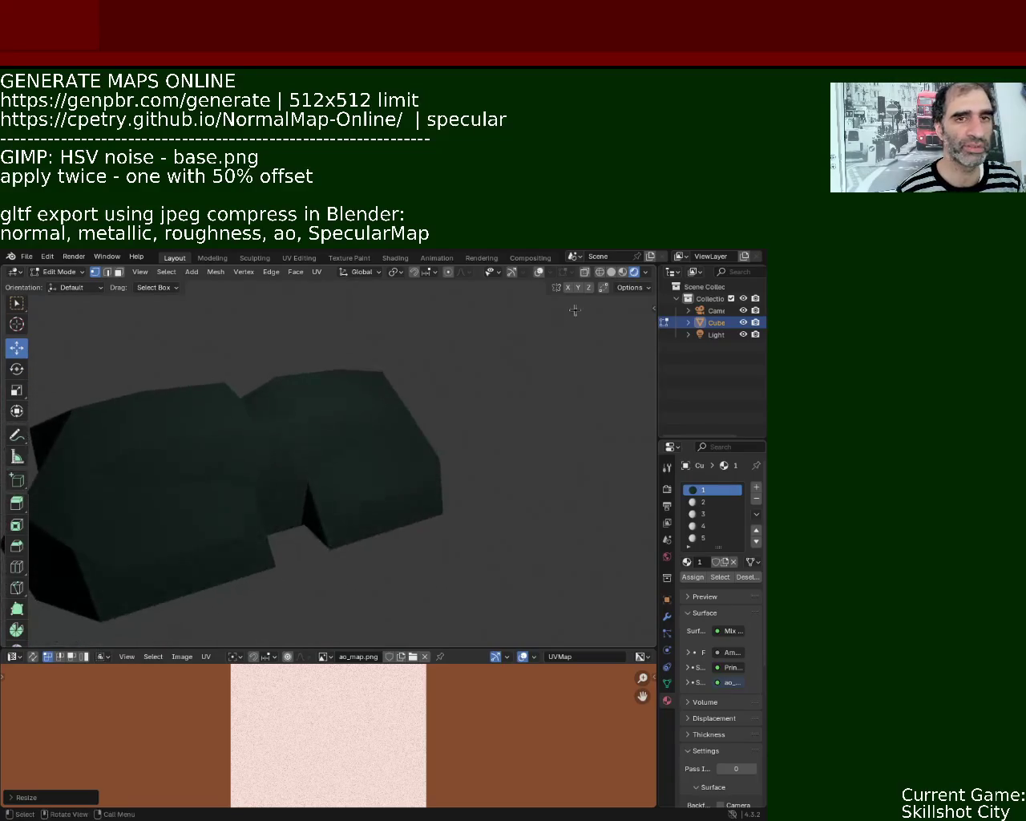
# Compare the rock in Material Preview and Rendered shading, cancelling a pending UV rescale.
pyautogui.click(624, 272)
pyautogui.moveTo(487, 425)
pyautogui.mouseDown(button='middle')
pyautogui.moveTo(380, 474)
pyautogui.moveTo(340, 389)
pyautogui.moveTo(390, 385)
pyautogui.moveTo(333, 391)
pyautogui.moveTo(408, 408)
pyautogui.moveTo(409, 389)
pyautogui.moveTo(423, 431)
pyautogui.moveTo(416, 449)
pyautogui.mouseUp(button='middle')
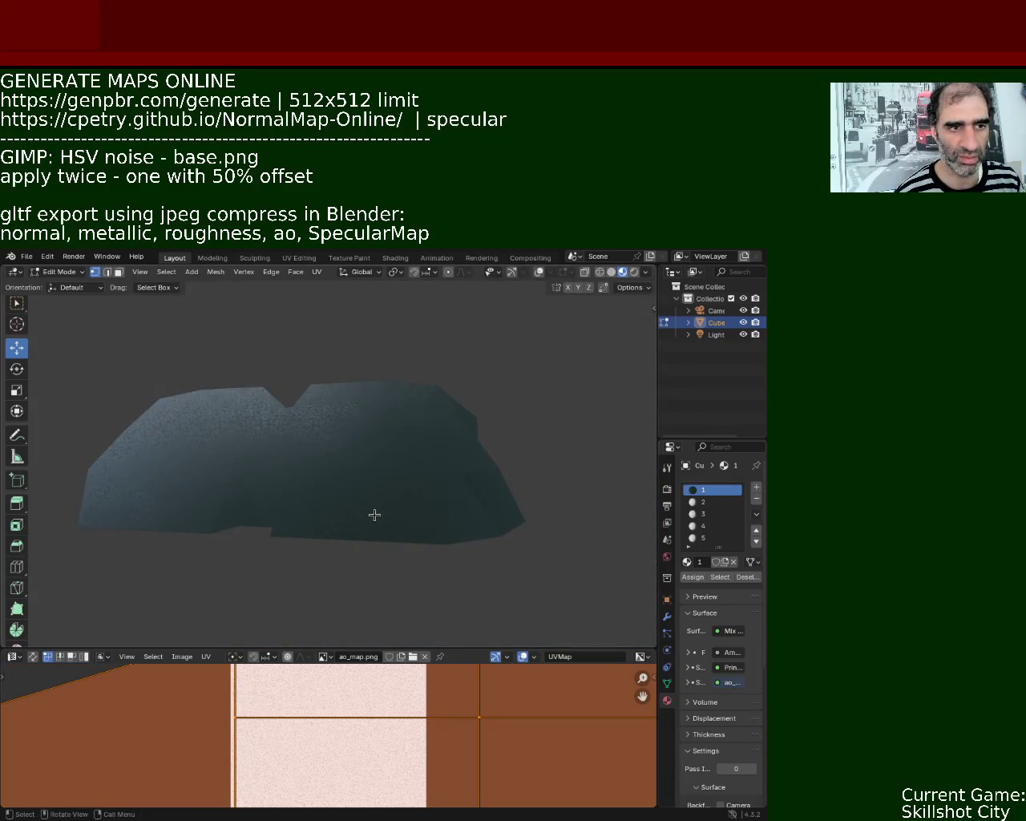
pyautogui.moveTo(346, 476)
pyautogui.mouseDown(button='middle')
pyautogui.moveTo(238, 476)
pyautogui.moveTo(355, 458)
pyautogui.moveTo(348, 447)
pyautogui.moveTo(318, 447)
pyautogui.moveTo(286, 486)
pyautogui.moveTo(390, 449)
pyautogui.moveTo(410, 452)
pyautogui.moveTo(421, 486)
pyautogui.moveTo(418, 472)
pyautogui.mouseUp(button='middle')
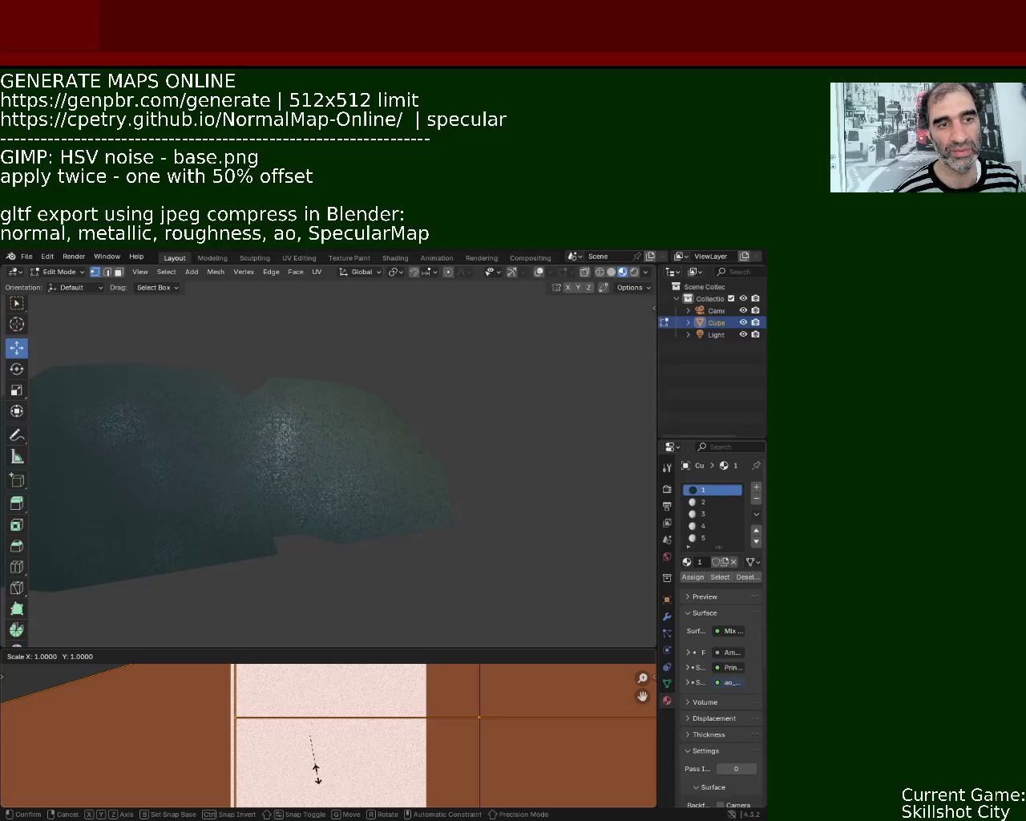
pyautogui.rightClick(317, 771)
pyautogui.moveTo(367, 601)
pyautogui.mouseDown(button='middle')
pyautogui.moveTo(342, 512)
pyautogui.moveTo(367, 447)
pyautogui.moveTo(376, 568)
pyautogui.moveTo(248, 534)
pyautogui.moveTo(315, 497)
pyautogui.moveTo(303, 481)
pyautogui.moveTo(318, 518)
pyautogui.mouseUp(button='middle')
pyautogui.moveTo(296, 496)
pyautogui.mouseDown(button='middle')
pyautogui.moveTo(400, 522)
pyautogui.moveTo(268, 462)
pyautogui.moveTo(357, 452)
pyautogui.moveTo(430, 425)
pyautogui.moveTo(403, 490)
pyautogui.moveTo(371, 484)
pyautogui.moveTo(366, 468)
pyautogui.moveTo(468, 326)
pyautogui.mouseUp(button='middle')
pyautogui.click(635, 272)
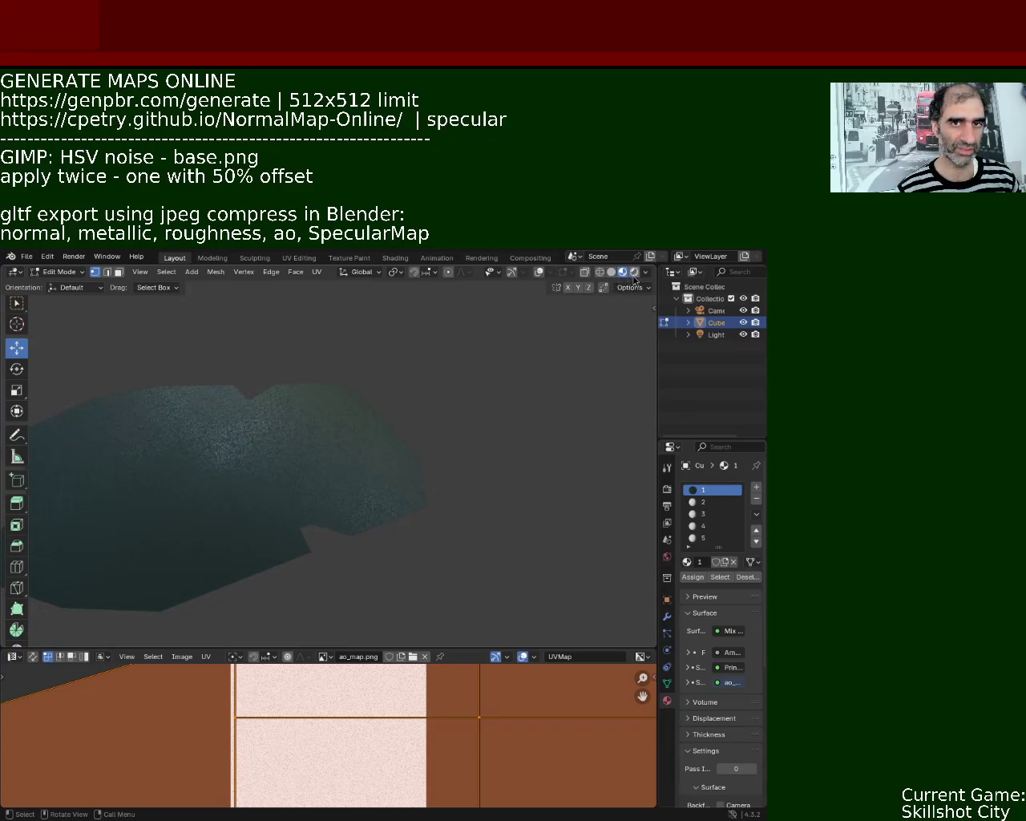
pyautogui.moveTo(462, 461)
pyautogui.mouseDown(button='middle')
pyautogui.moveTo(371, 498)
pyautogui.moveTo(338, 497)
pyautogui.moveTo(344, 426)
pyautogui.moveTo(328, 492)
pyautogui.moveTo(339, 454)
pyautogui.moveTo(312, 444)
pyautogui.moveTo(313, 461)
pyautogui.moveTo(291, 468)
pyautogui.moveTo(369, 468)
pyautogui.moveTo(346, 471)
pyautogui.moveTo(355, 467)
pyautogui.mouseUp(button='middle')
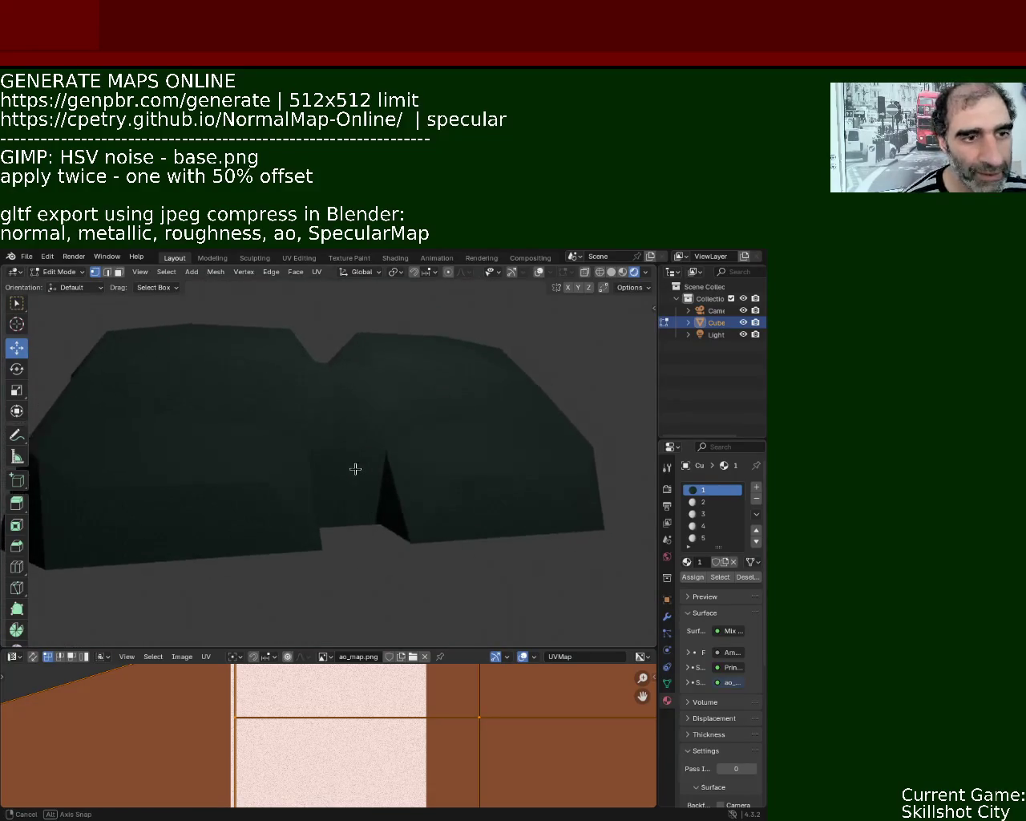
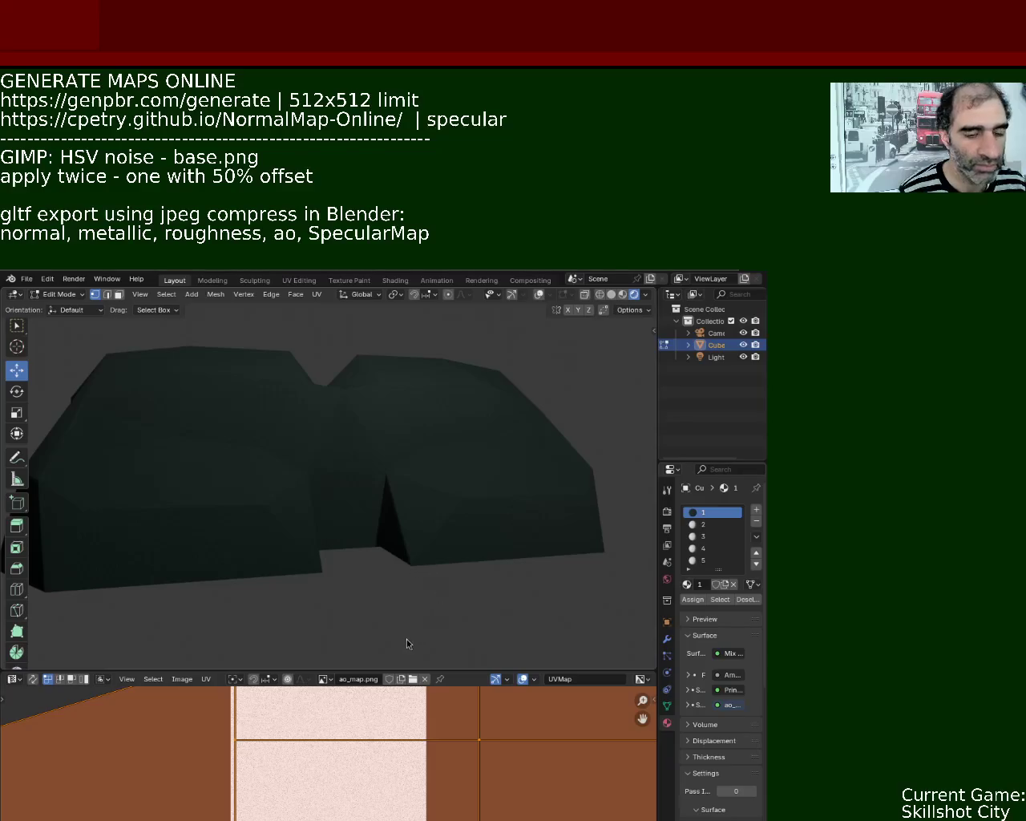
# Orbit around the rock, briefly toggling the grid and edge overlays on and off.
pyautogui.moveTo(323, 445)
pyautogui.mouseDown(button='middle')
pyautogui.moveTo(230, 452)
pyautogui.moveTo(294, 433)
pyautogui.moveTo(406, 438)
pyautogui.moveTo(335, 440)
pyautogui.moveTo(323, 468)
pyautogui.moveTo(342, 433)
pyautogui.moveTo(406, 538)
pyautogui.moveTo(394, 458)
pyautogui.moveTo(470, 534)
pyautogui.moveTo(502, 501)
pyautogui.moveTo(397, 454)
pyautogui.moveTo(323, 489)
pyautogui.moveTo(446, 470)
pyautogui.moveTo(489, 518)
pyautogui.moveTo(542, 503)
pyautogui.moveTo(481, 529)
pyautogui.moveTo(310, 408)
pyautogui.moveTo(403, 419)
pyautogui.mouseUp(button='middle')
pyautogui.scroll(-5, 403, 418)
pyautogui.moveTo(424, 543)
pyautogui.mouseDown(button='middle')
pyautogui.moveTo(377, 502)
pyautogui.moveTo(288, 460)
pyautogui.moveTo(343, 411)
pyautogui.moveTo(361, 430)
pyautogui.moveTo(289, 488)
pyautogui.moveTo(451, 471)
pyautogui.moveTo(392, 474)
pyautogui.moveTo(385, 436)
pyautogui.moveTo(408, 447)
pyautogui.mouseUp(button='middle')
pyautogui.scroll(4, 393, 474)
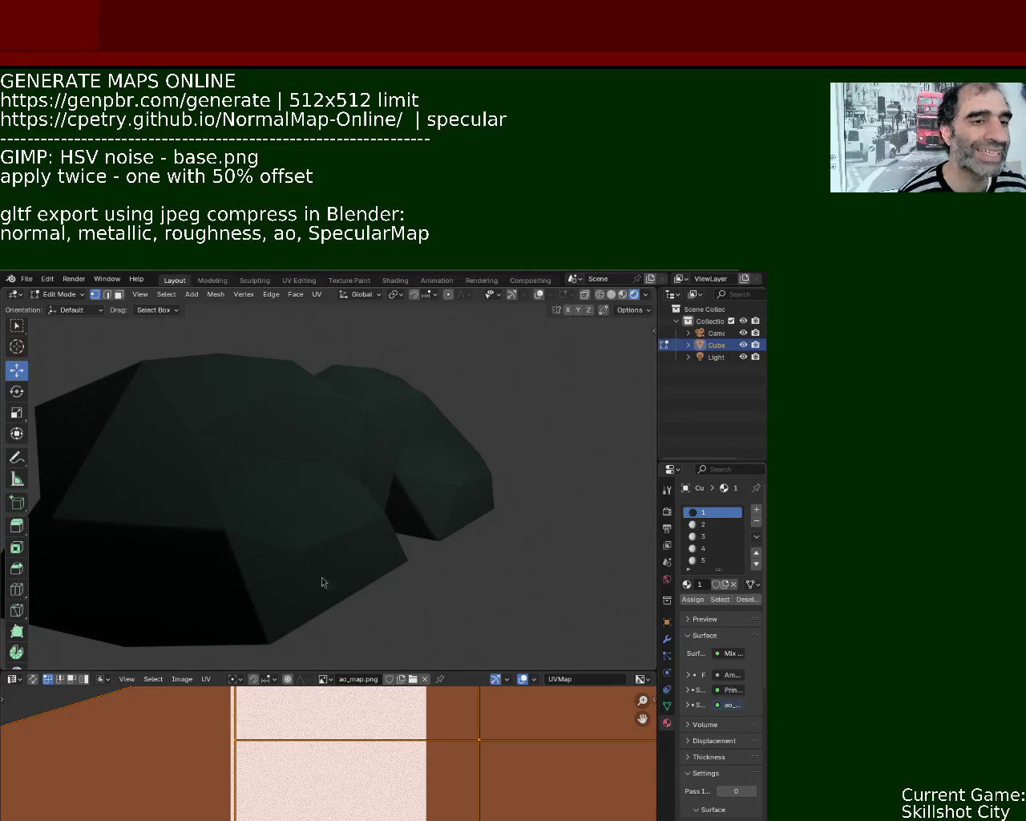
pyautogui.click(540, 295)
pyautogui.click(541, 297)
pyautogui.moveTo(474, 353)
pyautogui.mouseDown(button='middle')
pyautogui.moveTo(476, 477)
pyautogui.moveTo(460, 417)
pyautogui.moveTo(480, 448)
pyautogui.moveTo(470, 425)
pyautogui.mouseUp(button='middle')
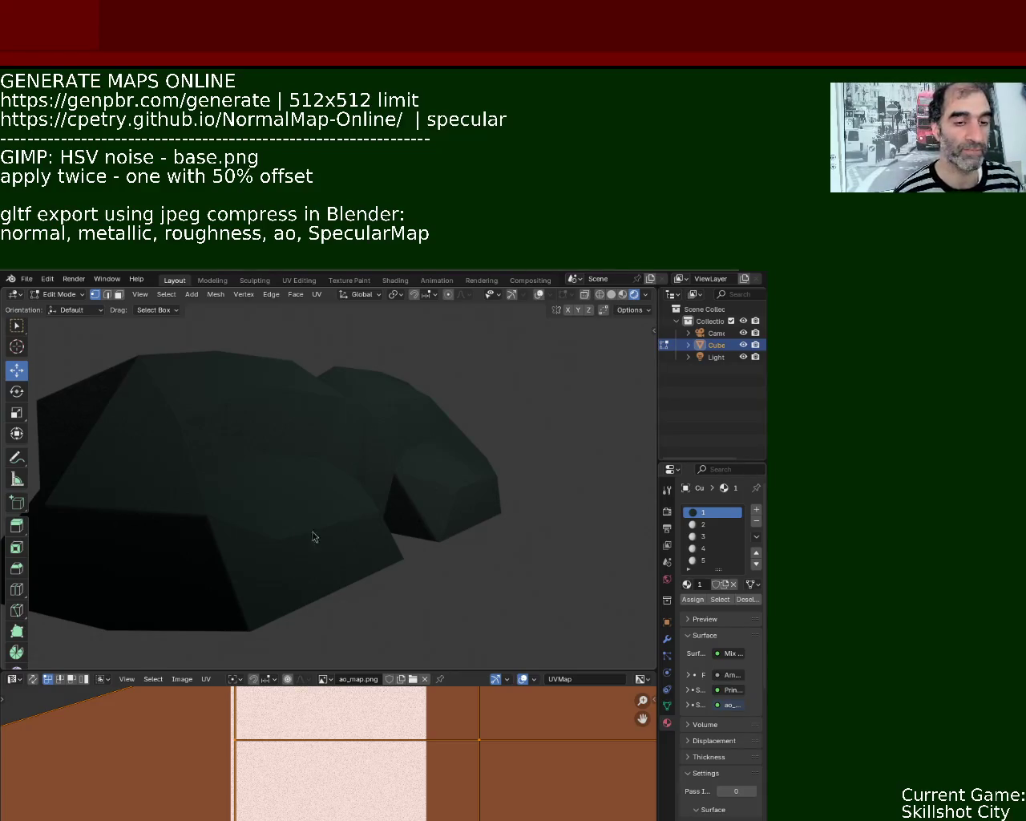
pyautogui.moveTo(436, 520)
pyautogui.mouseDown(button='middle')
pyautogui.moveTo(371, 454)
pyautogui.moveTo(421, 550)
pyautogui.moveTo(531, 509)
pyautogui.moveTo(569, 426)
pyautogui.moveTo(13, 419)
pyautogui.moveTo(82, 491)
pyautogui.moveTo(99, 442)
pyautogui.moveTo(57, 412)
pyautogui.moveTo(16, 456)
pyautogui.moveTo(50, 441)
pyautogui.moveTo(57, 467)
pyautogui.moveTo(174, 470)
pyautogui.moveTo(249, 426)
pyautogui.moveTo(314, 472)
pyautogui.moveTo(262, 409)
pyautogui.moveTo(238, 441)
pyautogui.mouseUp(button='middle')
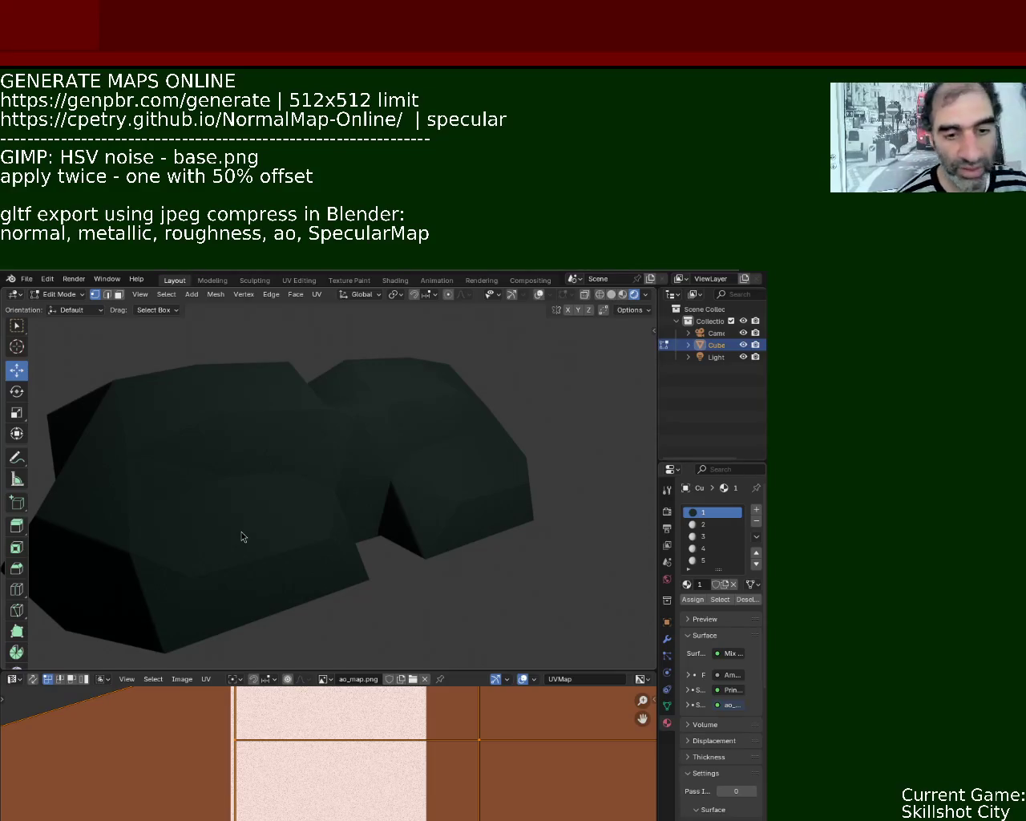
# Keep orbiting and zooming to inspect the rock closely from the side and other angles.
pyautogui.press('g')
pyautogui.moveTo(368, 495)
pyautogui.mouseDown(button='middle')
pyautogui.moveTo(452, 481)
pyautogui.moveTo(561, 543)
pyautogui.moveTo(227, 541)
pyautogui.moveTo(426, 504)
pyautogui.moveTo(513, 540)
pyautogui.moveTo(436, 442)
pyautogui.moveTo(490, 478)
pyautogui.moveTo(569, 459)
pyautogui.moveTo(569, 493)
pyautogui.moveTo(435, 480)
pyautogui.moveTo(424, 425)
pyautogui.moveTo(349, 471)
pyautogui.moveTo(422, 458)
pyautogui.moveTo(548, 500)
pyautogui.moveTo(559, 474)
pyautogui.moveTo(449, 509)
pyautogui.moveTo(508, 476)
pyautogui.mouseUp(button='middle')
pyautogui.scroll(-3, 391, 509)
pyautogui.moveTo(391, 509)
pyautogui.mouseDown(button='middle')
pyautogui.moveTo(442, 534)
pyautogui.moveTo(382, 522)
pyautogui.mouseUp(button='middle')
pyautogui.scroll(3, 387, 472)
pyautogui.moveTo(388, 473)
pyautogui.mouseDown(button='middle')
pyautogui.moveTo(361, 449)
pyautogui.moveTo(409, 488)
pyautogui.mouseUp(button='middle')
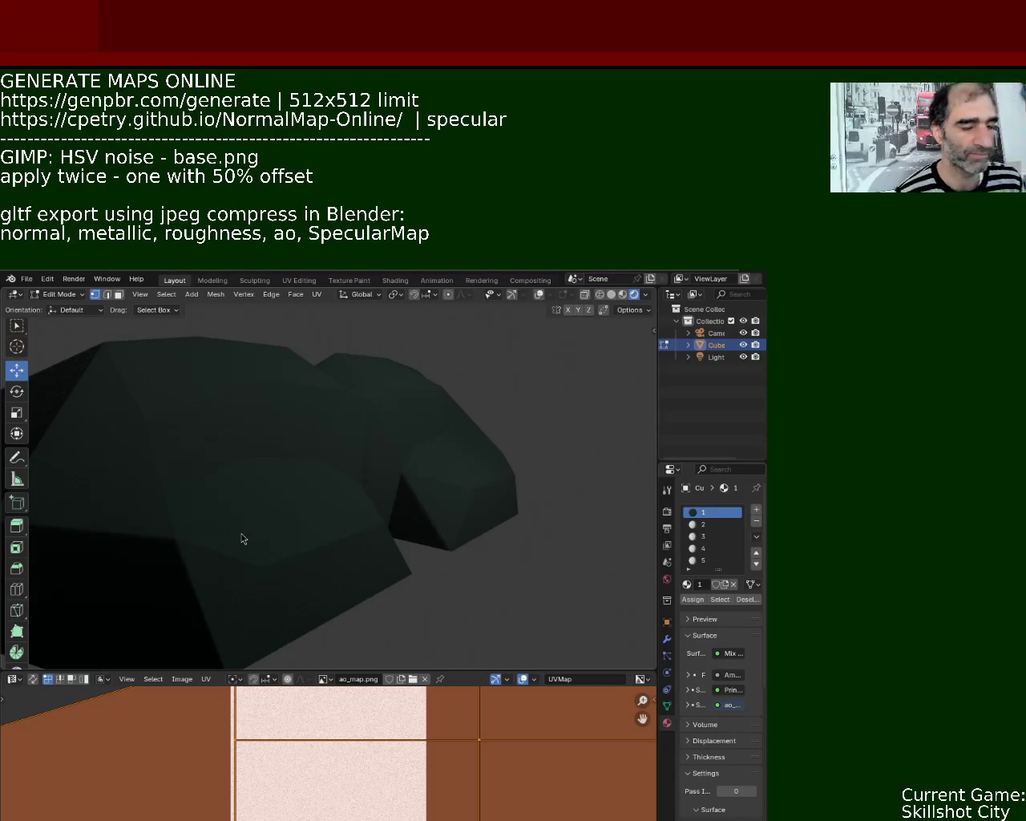
pyautogui.moveTo(383, 554)
pyautogui.mouseDown(button='middle')
pyautogui.moveTo(404, 548)
pyautogui.moveTo(323, 534)
pyautogui.moveTo(380, 540)
pyautogui.moveTo(371, 527)
pyautogui.moveTo(393, 508)
pyautogui.moveTo(394, 532)
pyautogui.mouseUp(button='middle')
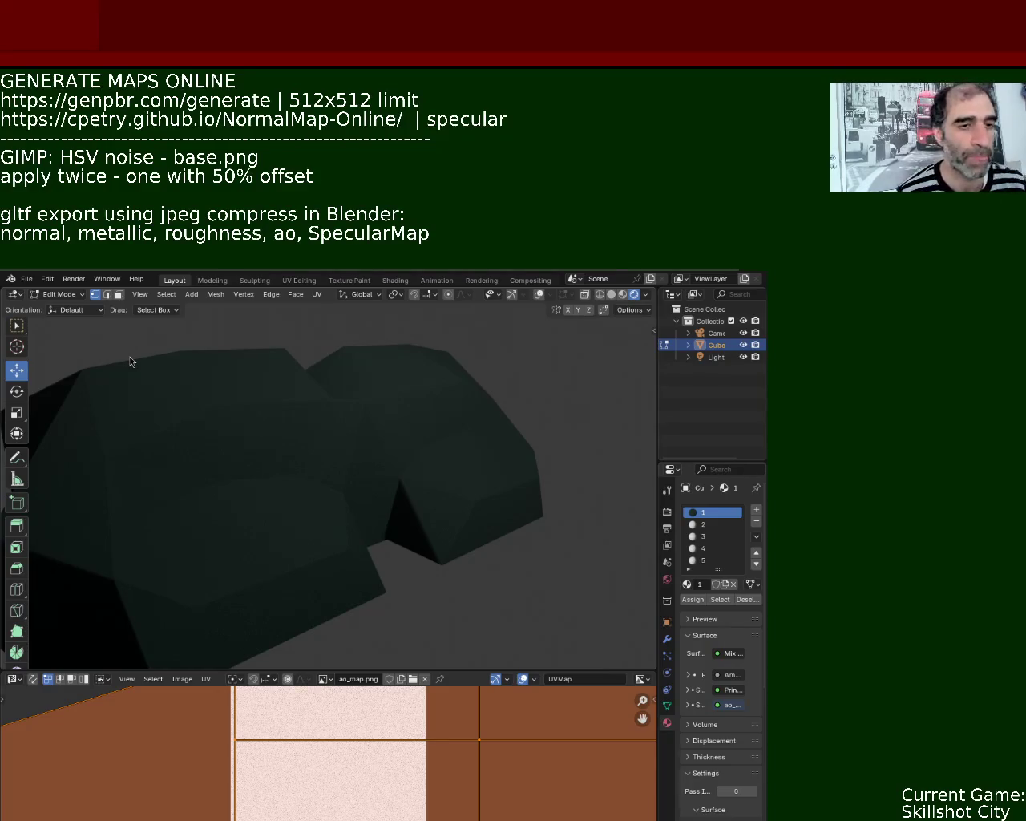
pyautogui.moveTo(437, 430)
pyautogui.mouseDown(button='middle')
pyautogui.moveTo(488, 543)
pyautogui.moveTo(157, 374)
pyautogui.moveTo(495, 436)
pyautogui.moveTo(492, 401)
pyautogui.moveTo(569, 486)
pyautogui.moveTo(505, 403)
pyautogui.moveTo(412, 465)
pyautogui.moveTo(429, 339)
pyautogui.moveTo(525, 495)
pyautogui.moveTo(499, 430)
pyautogui.moveTo(433, 394)
pyautogui.moveTo(472, 419)
pyautogui.moveTo(475, 403)
pyautogui.mouseUp(button='middle')
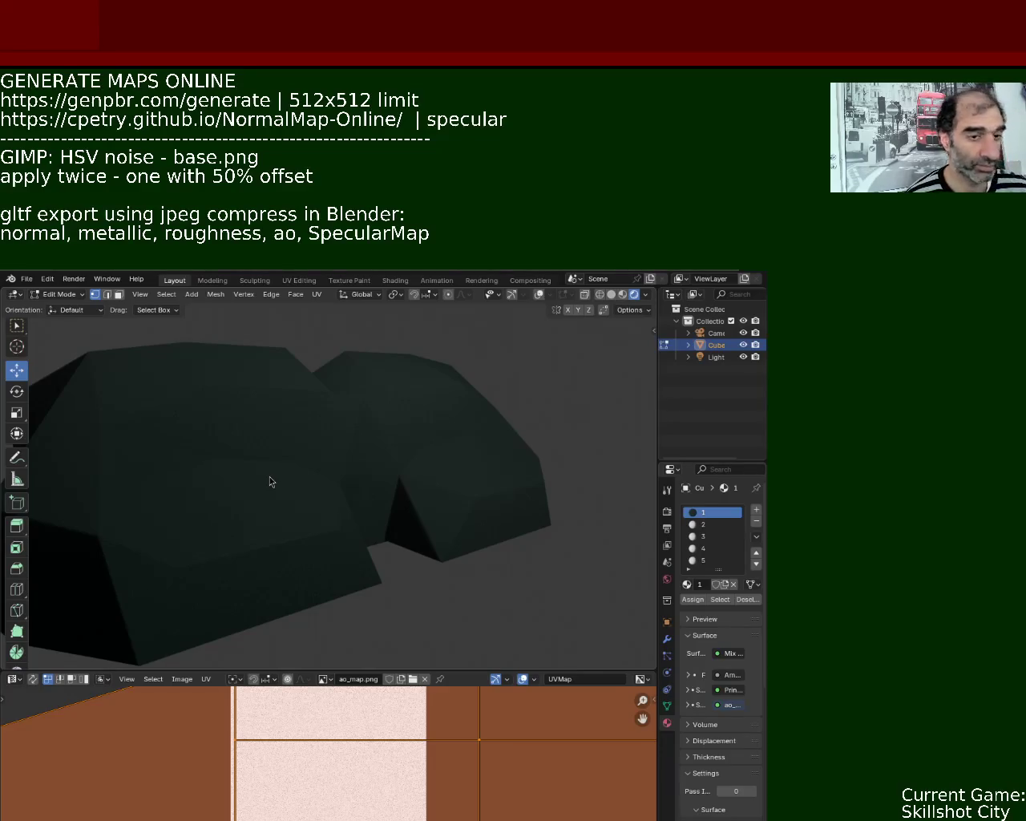
pyautogui.moveTo(378, 435); pyautogui.dragTo(404, 449, button='middle')
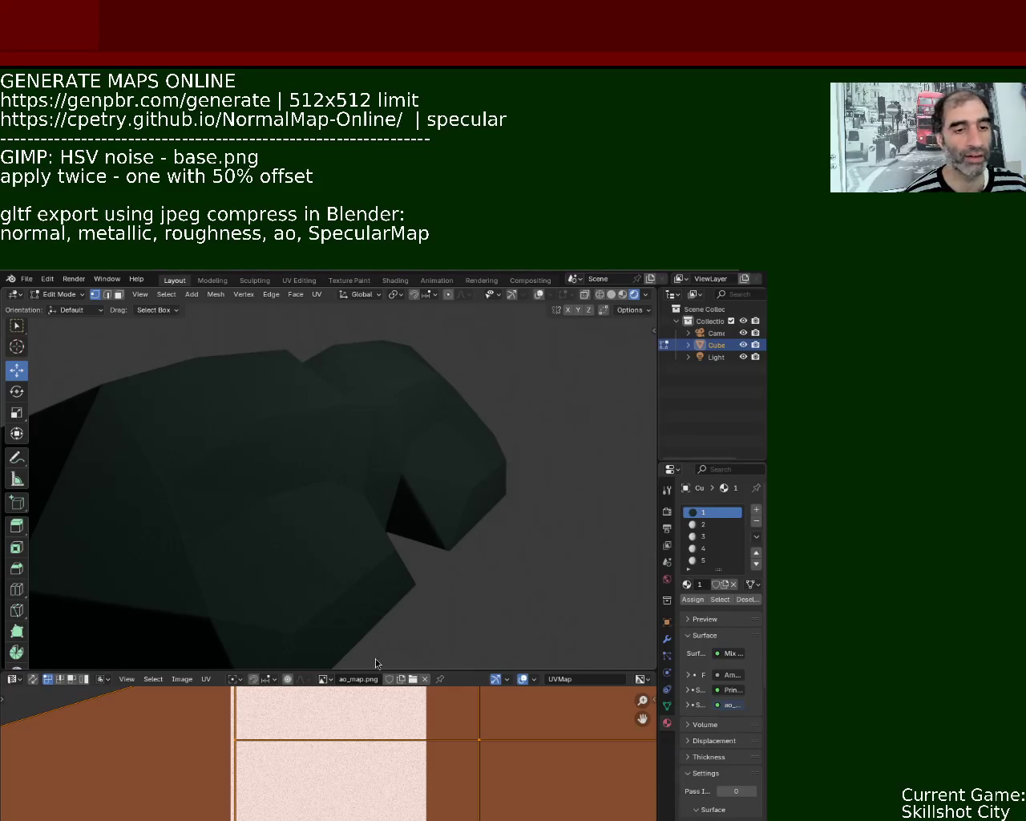
pyautogui.scroll(-3, 447, 529)
pyautogui.moveTo(447, 529); pyautogui.dragTo(344, 450, button='middle')
pyautogui.scroll(5, 356, 437)
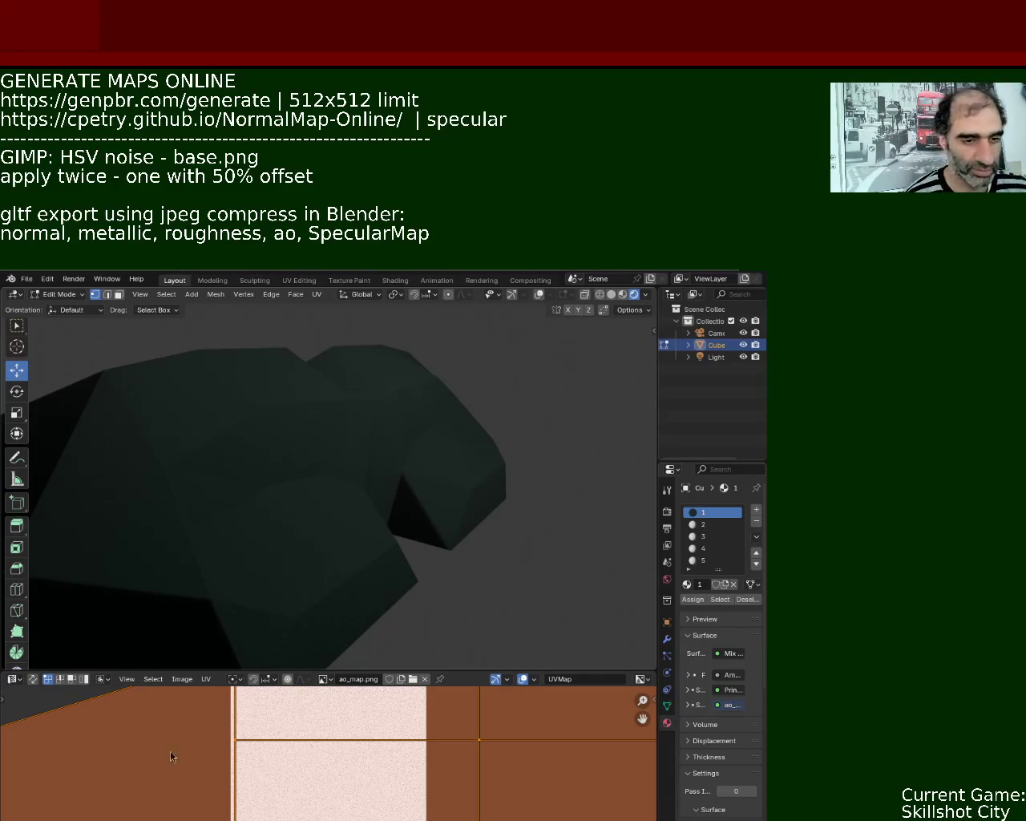
# Enlarge the lower area and change it from the UV Editor to the Shader Editor.
pyautogui.moveTo(383, 672); pyautogui.dragTo(383, 456)
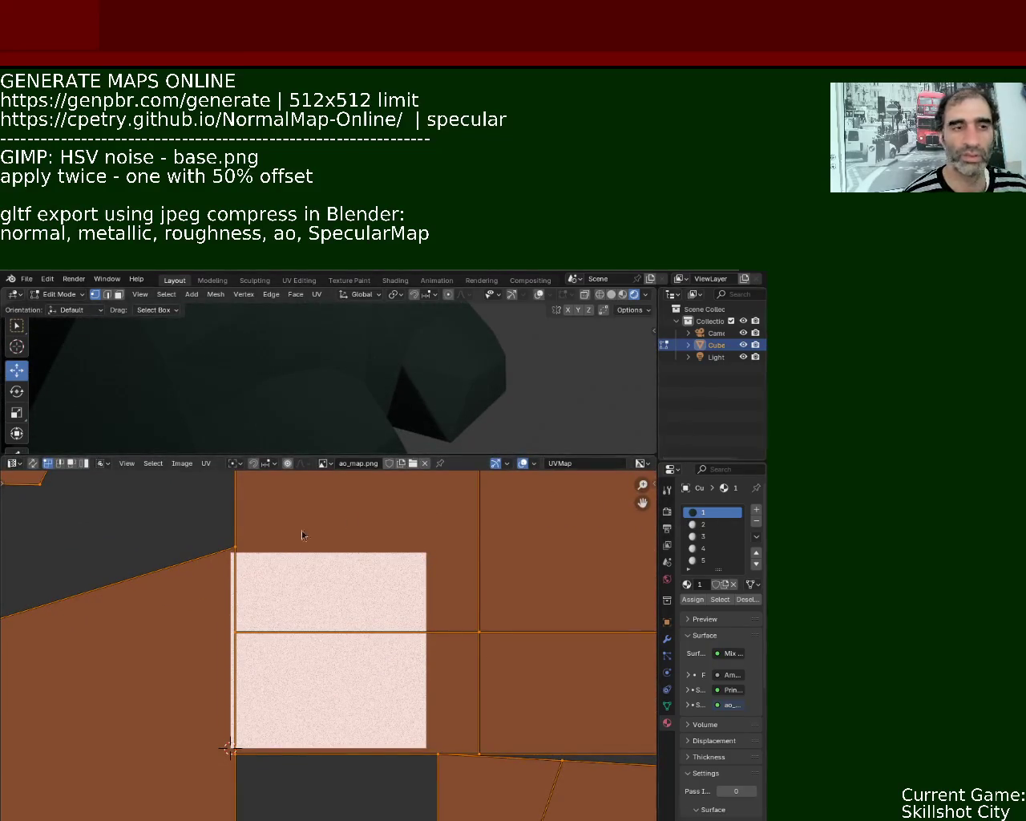
pyautogui.click(13, 463)
pyautogui.click(70, 579)
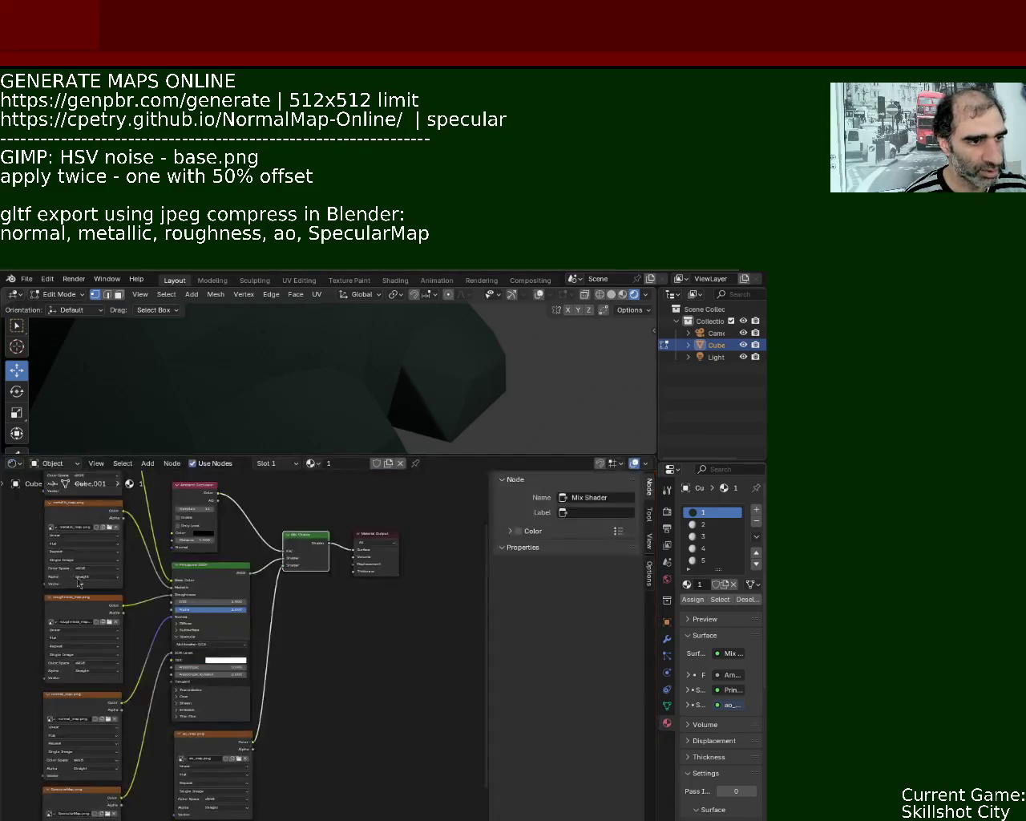
# Pan across the node graph to show the image textures, Principled BSDF and Mix Shader.
pyautogui.scroll(-3, 348, 630)
pyautogui.moveTo(238, 580); pyautogui.dragTo(300, 598, button='middle')
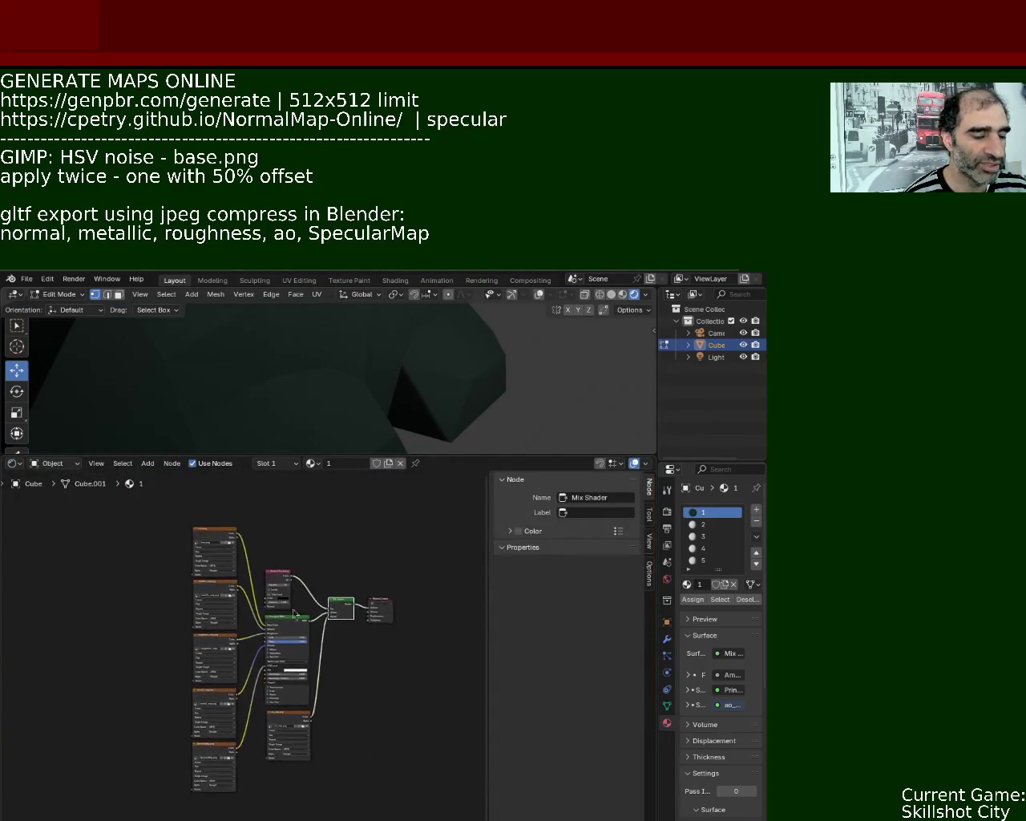
pyautogui.scroll(1, 299, 599)
pyautogui.scroll(-1, 320, 642)
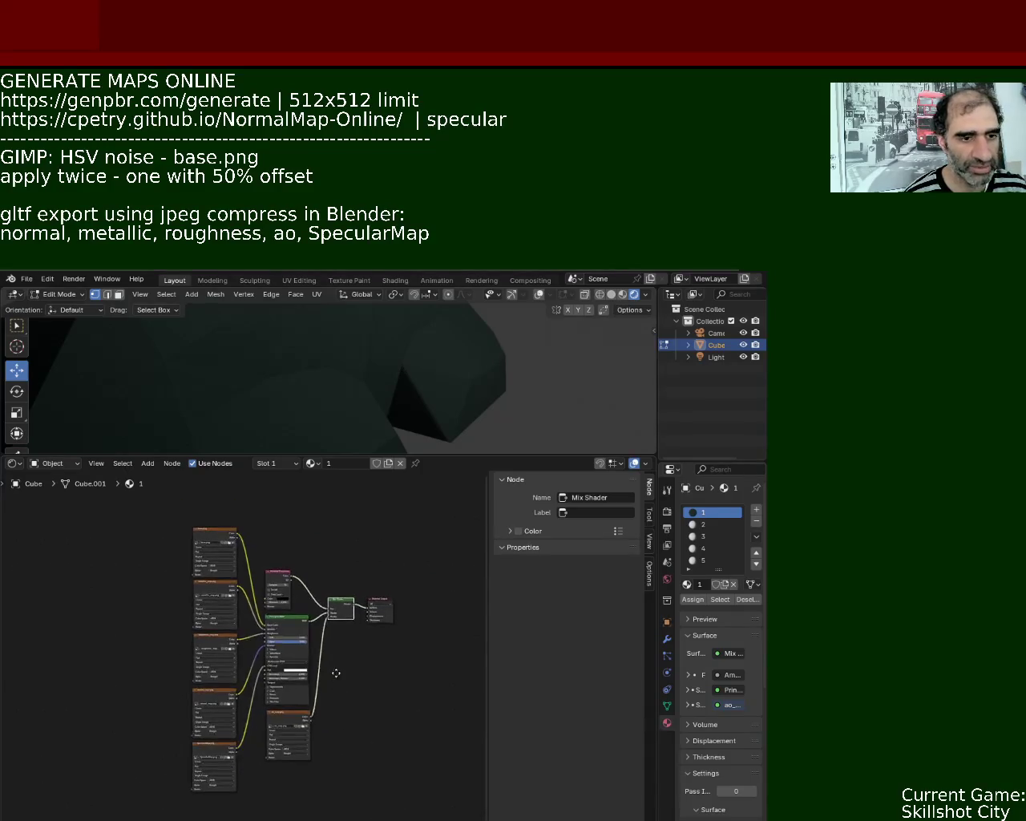
pyautogui.moveTo(365, 560); pyautogui.dragTo(344, 543, button='middle')
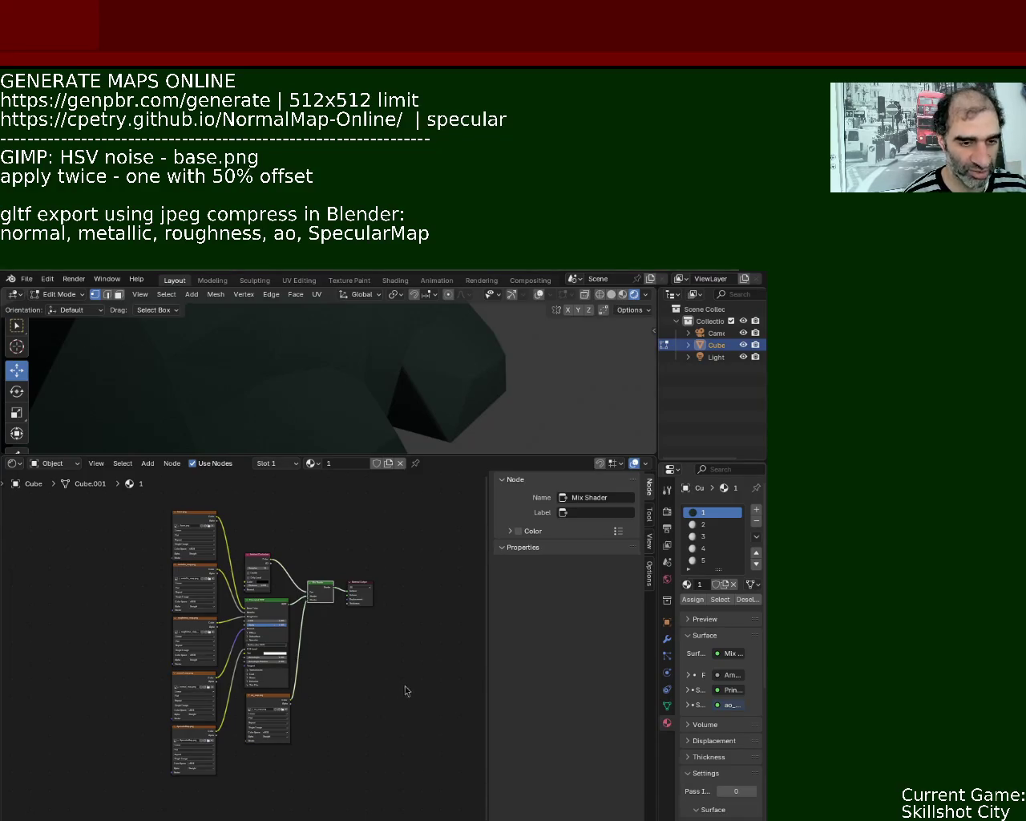
pyautogui.scroll(4, 176, 645)
pyautogui.moveTo(204, 650)
pyautogui.mouseDown(button='middle')
pyautogui.moveTo(309, 649)
pyautogui.moveTo(295, 603)
pyautogui.mouseUp(button='middle')
pyautogui.moveTo(237, 752); pyautogui.dragTo(214, 530, button='middle')
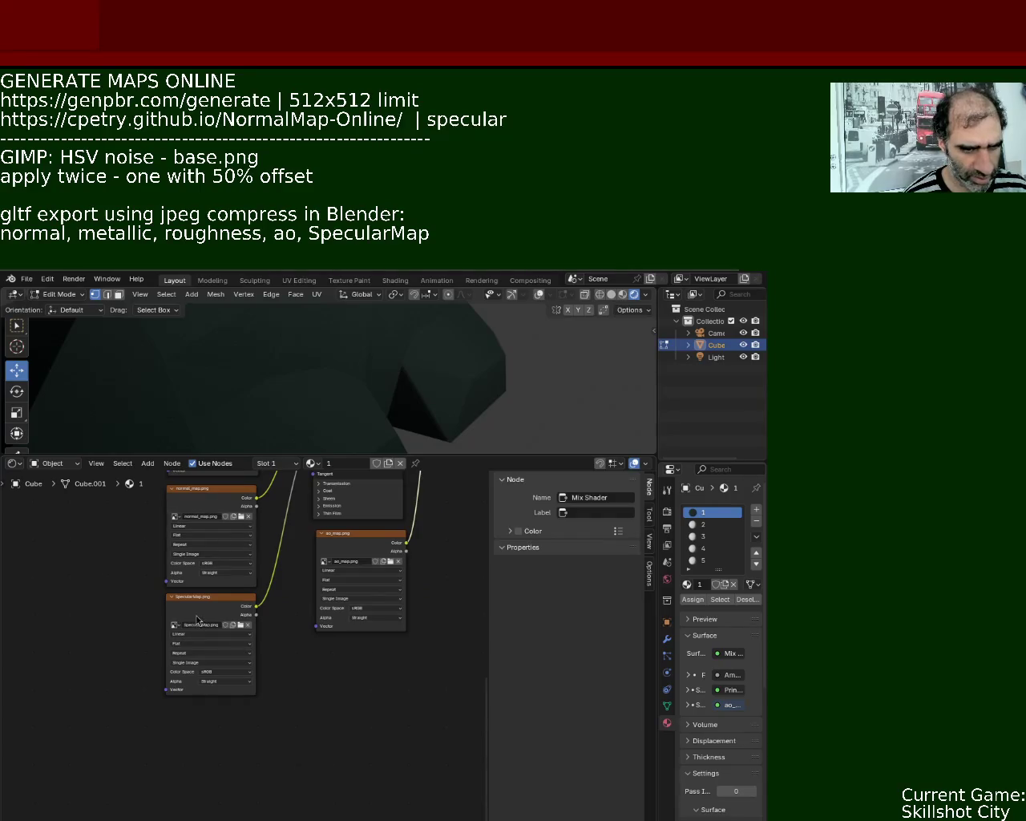
pyautogui.moveTo(244, 610); pyautogui.dragTo(172, 737, button='middle')
pyautogui.moveTo(361, 623); pyautogui.dragTo(277, 746, button='middle')
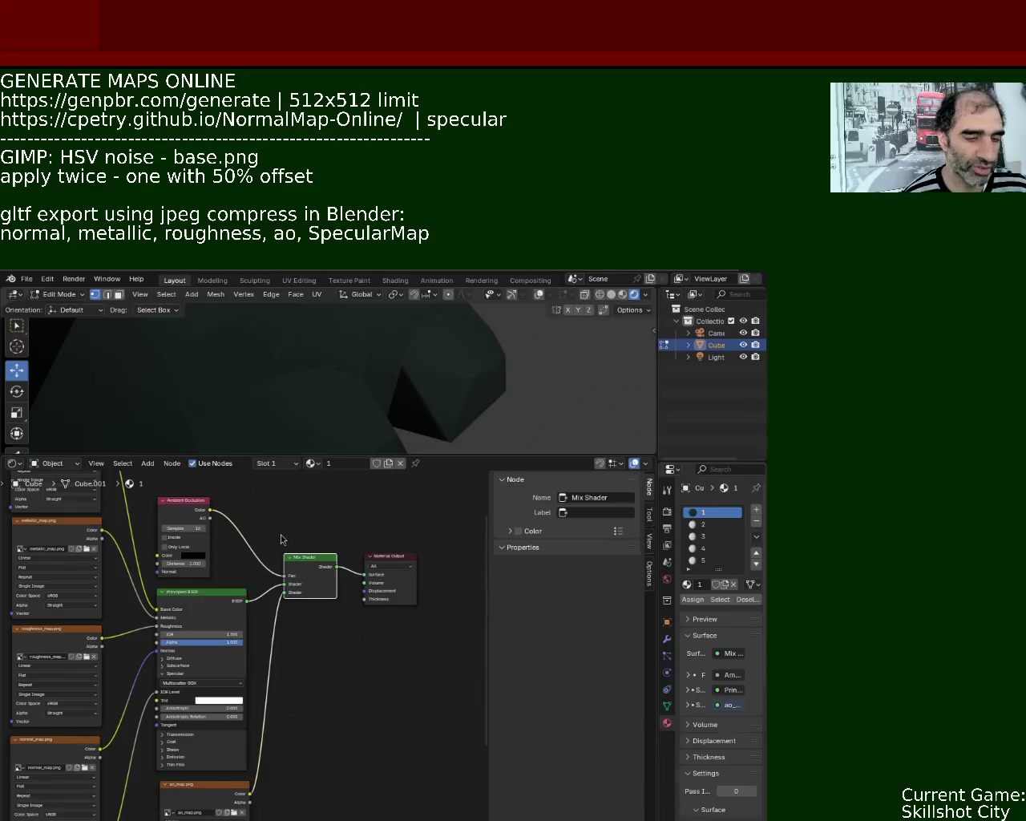
# Shrink the node area back down to give the 3D rock view more room.
pyautogui.scroll(-3, 401, 708)
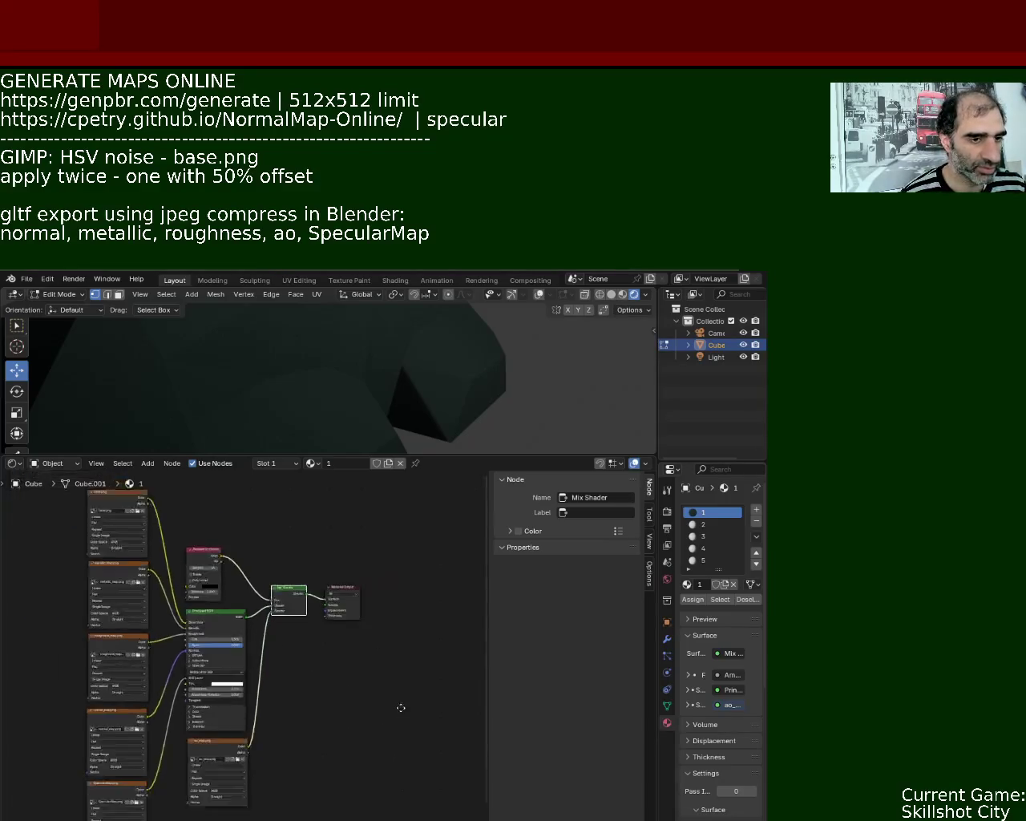
pyautogui.scroll(-2, 401, 708)
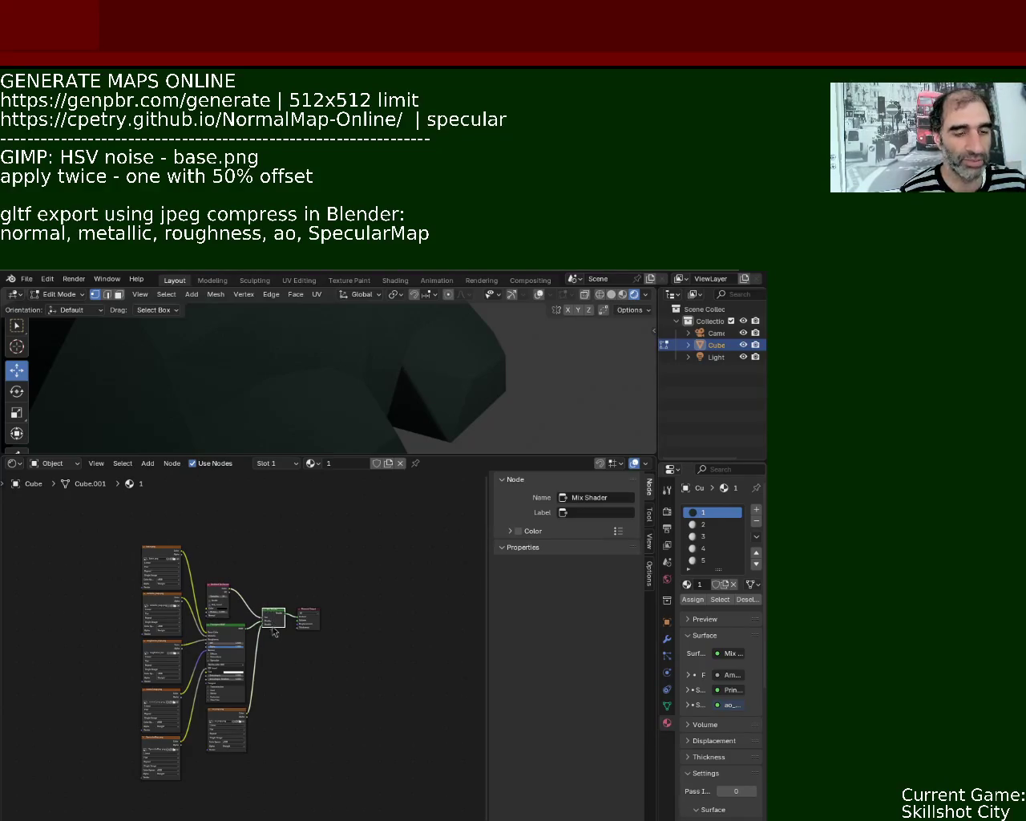
pyautogui.moveTo(419, 455); pyautogui.dragTo(420, 654)
pyautogui.moveTo(376, 471); pyautogui.dragTo(343, 479, button='middle')
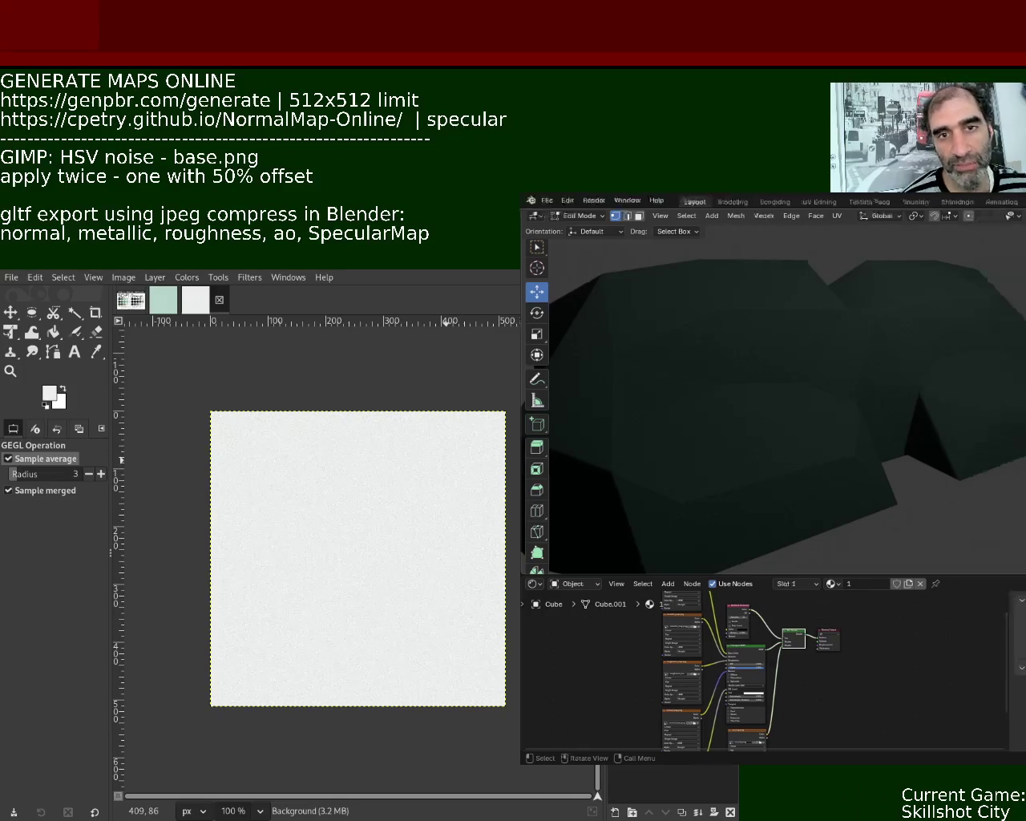
# Move the Blender window left and down over GIMP's noise texture canvas.
pyautogui.keyDown('super'); pyautogui.moveTo(955, 448); pyautogui.dragTo(463, 502); pyautogui.keyUp('super')
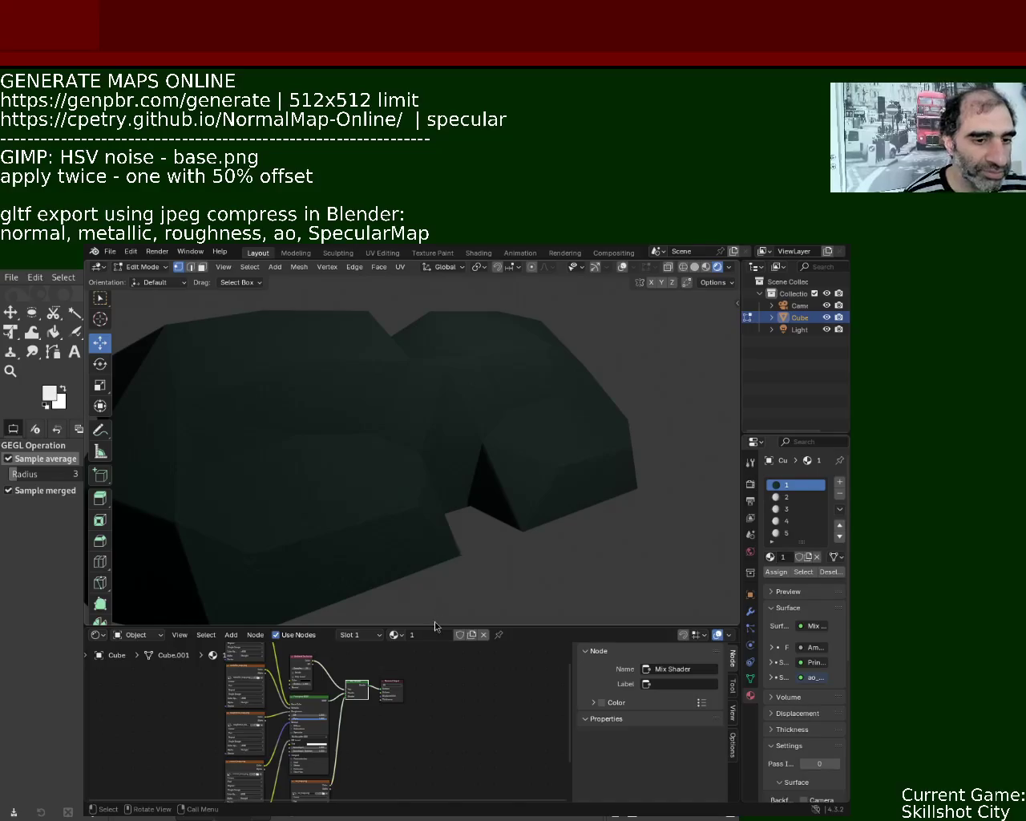
# Orbit around the low-poly rock, then raise the Shader Editor border to enlarge the node tree.
pyautogui.moveTo(482, 553)
pyautogui.mouseDown(button='middle')
pyautogui.moveTo(415, 485)
pyautogui.moveTo(403, 413)
pyautogui.moveTo(438, 440)
pyautogui.moveTo(442, 430)
pyautogui.moveTo(422, 470)
pyautogui.moveTo(461, 417)
pyautogui.mouseUp(button='middle')
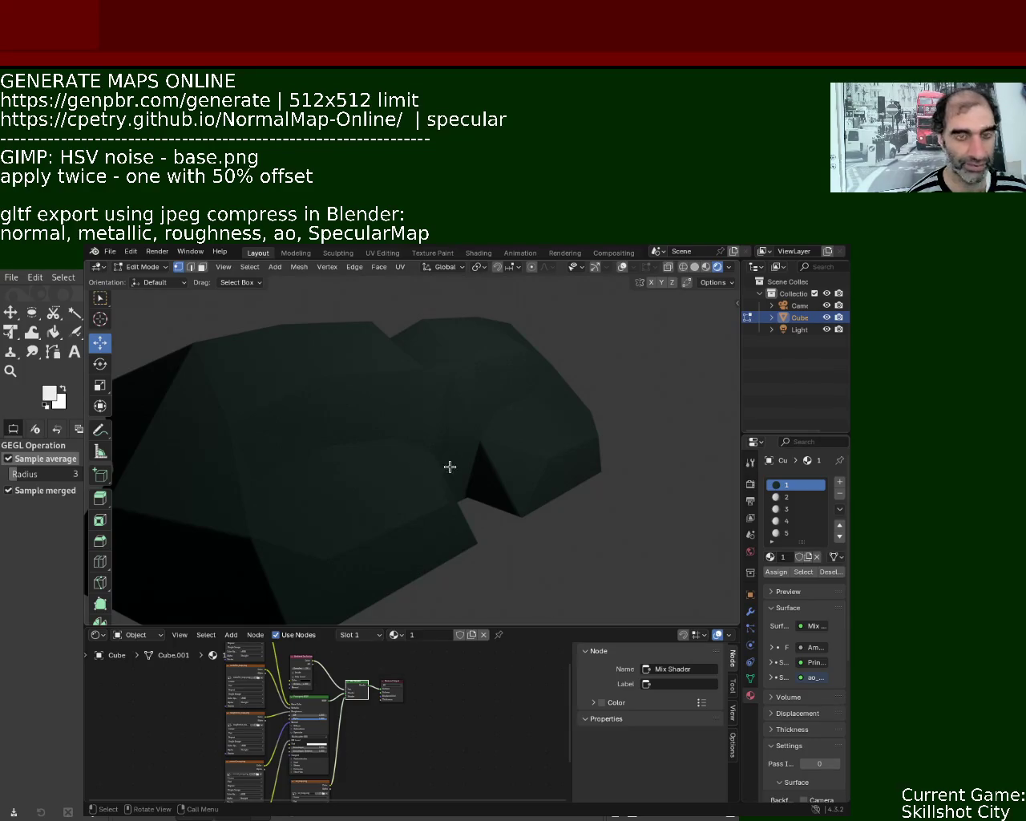
pyautogui.moveTo(426, 460)
pyautogui.mouseDown(button='middle')
pyautogui.moveTo(436, 488)
pyautogui.moveTo(596, 506)
pyautogui.moveTo(392, 456)
pyautogui.moveTo(404, 467)
pyautogui.mouseUp(button='middle')
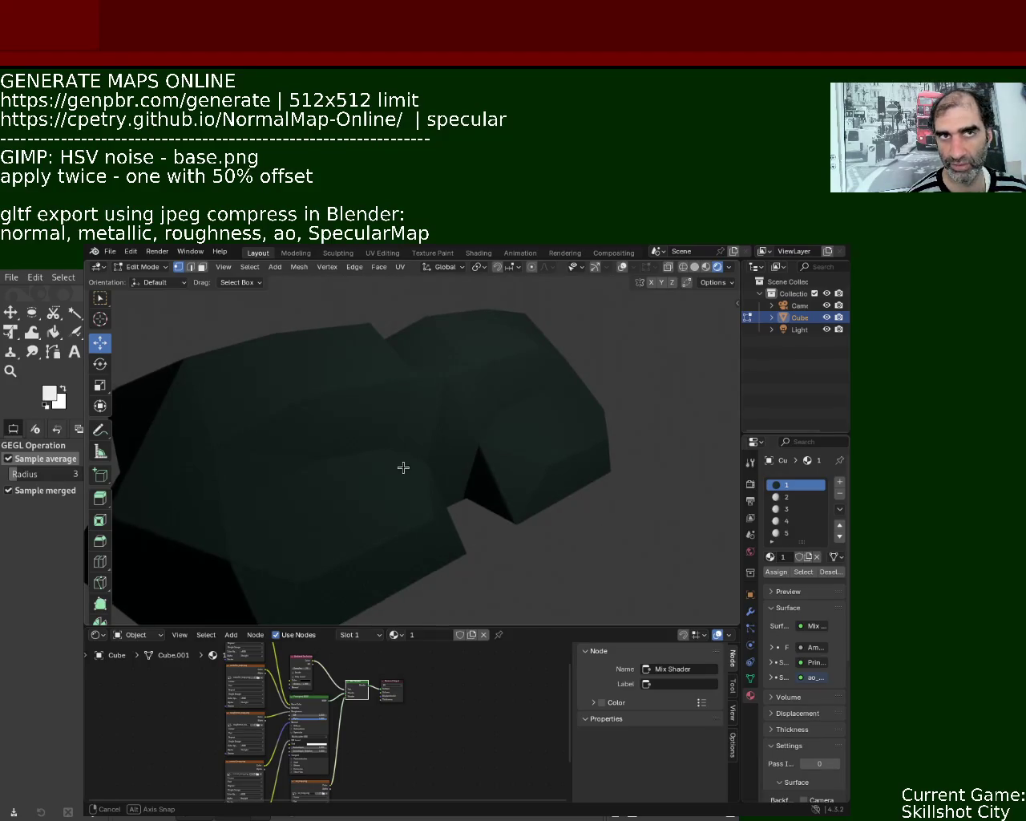
pyautogui.moveTo(403, 467); pyautogui.dragTo(405, 470, button='middle')
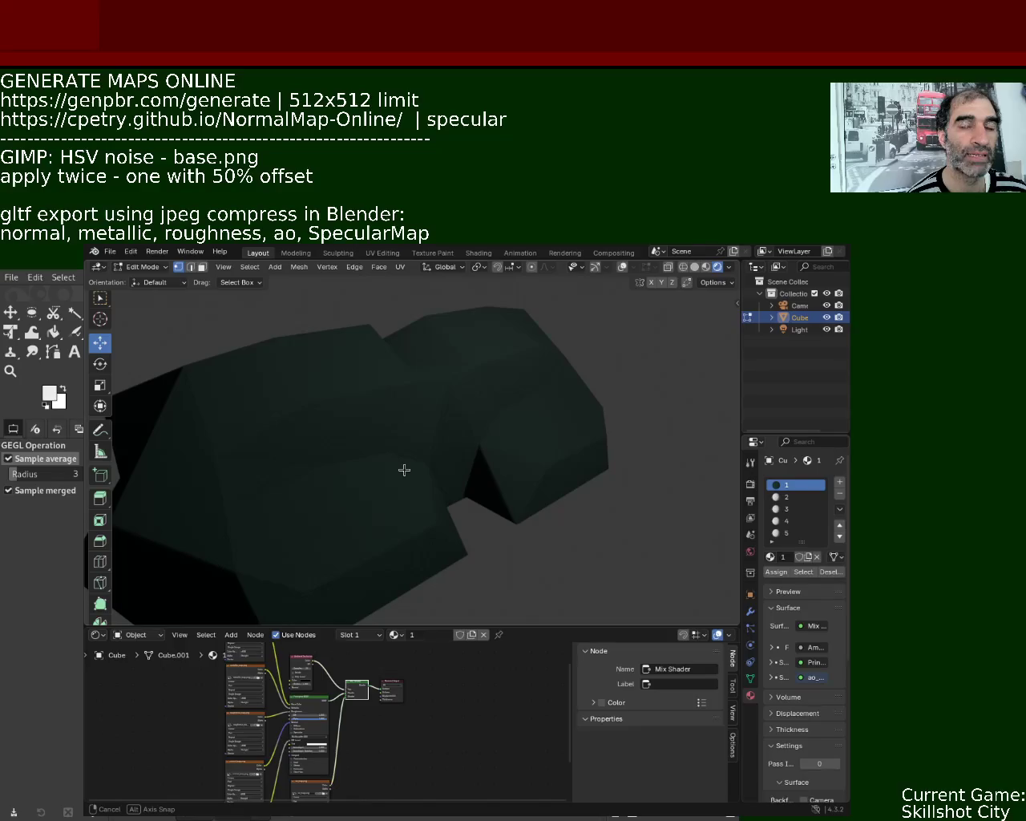
pyautogui.moveTo(404, 470); pyautogui.dragTo(404, 469, button='middle')
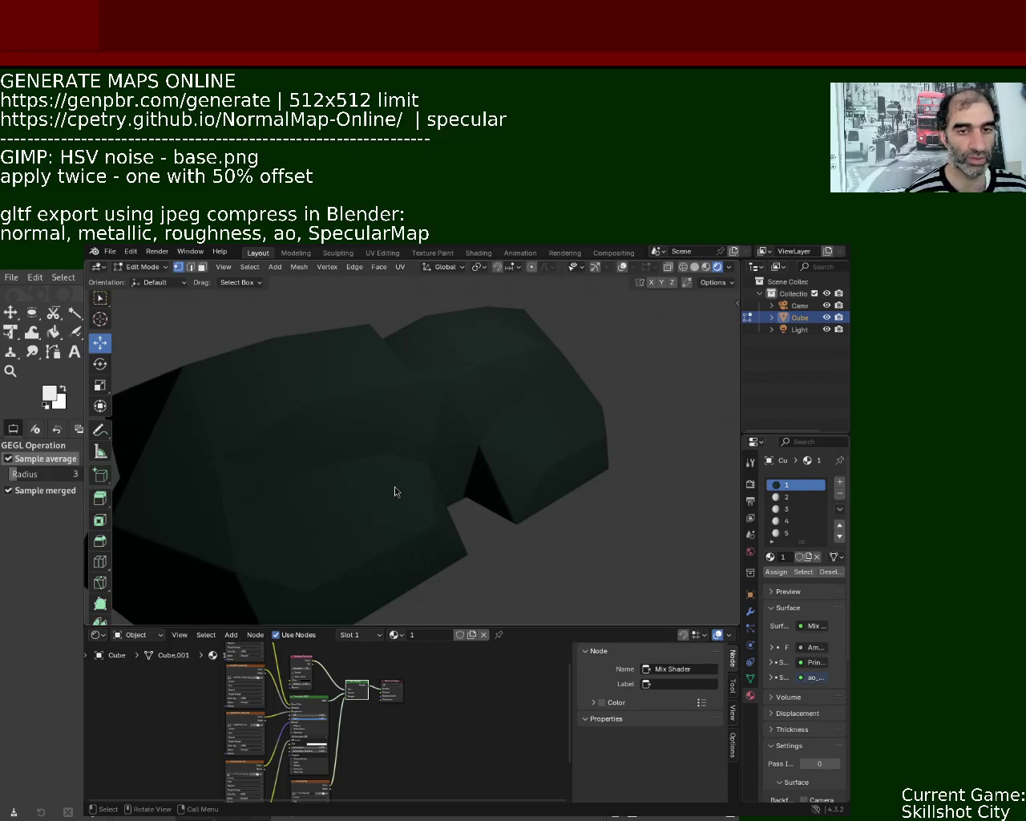
pyautogui.moveTo(463, 476)
pyautogui.mouseDown(button='middle')
pyautogui.moveTo(447, 454)
pyautogui.moveTo(424, 490)
pyautogui.moveTo(516, 446)
pyautogui.moveTo(615, 490)
pyautogui.moveTo(516, 466)
pyautogui.moveTo(433, 484)
pyautogui.moveTo(538, 502)
pyautogui.moveTo(425, 454)
pyautogui.moveTo(442, 480)
pyautogui.moveTo(417, 465)
pyautogui.moveTo(422, 446)
pyautogui.moveTo(470, 426)
pyautogui.moveTo(450, 445)
pyautogui.moveTo(461, 449)
pyautogui.mouseUp(button='middle')
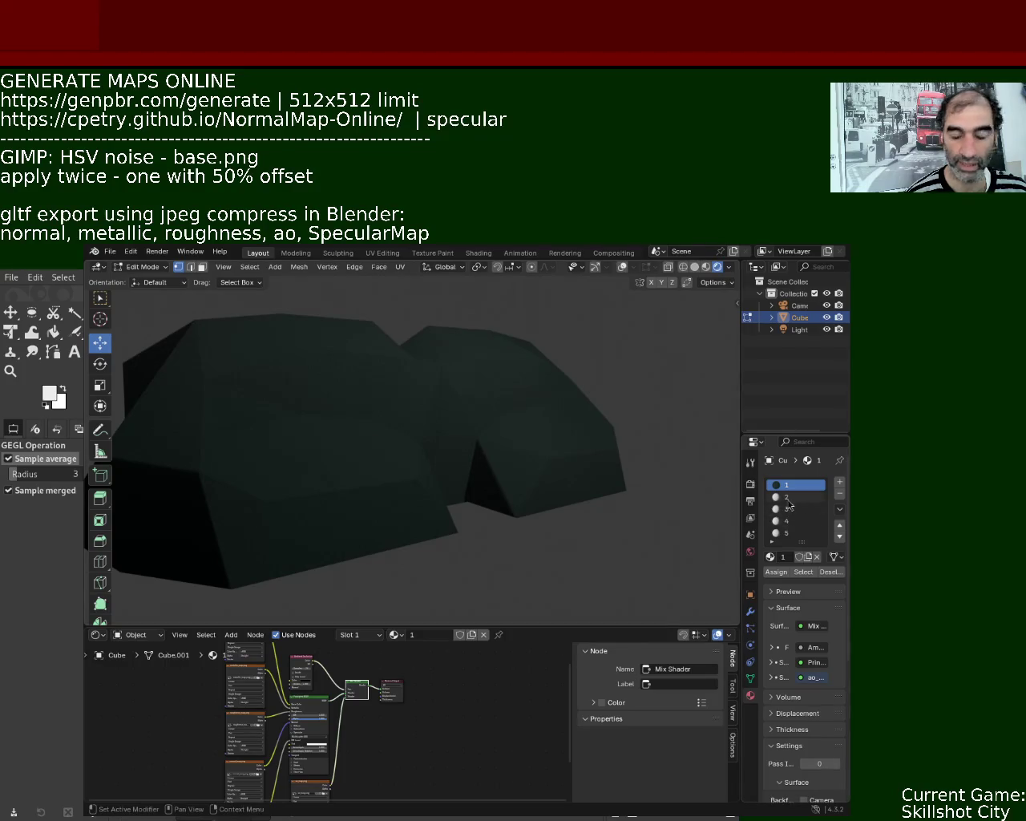
pyautogui.moveTo(513, 624); pyautogui.dragTo(513, 412)
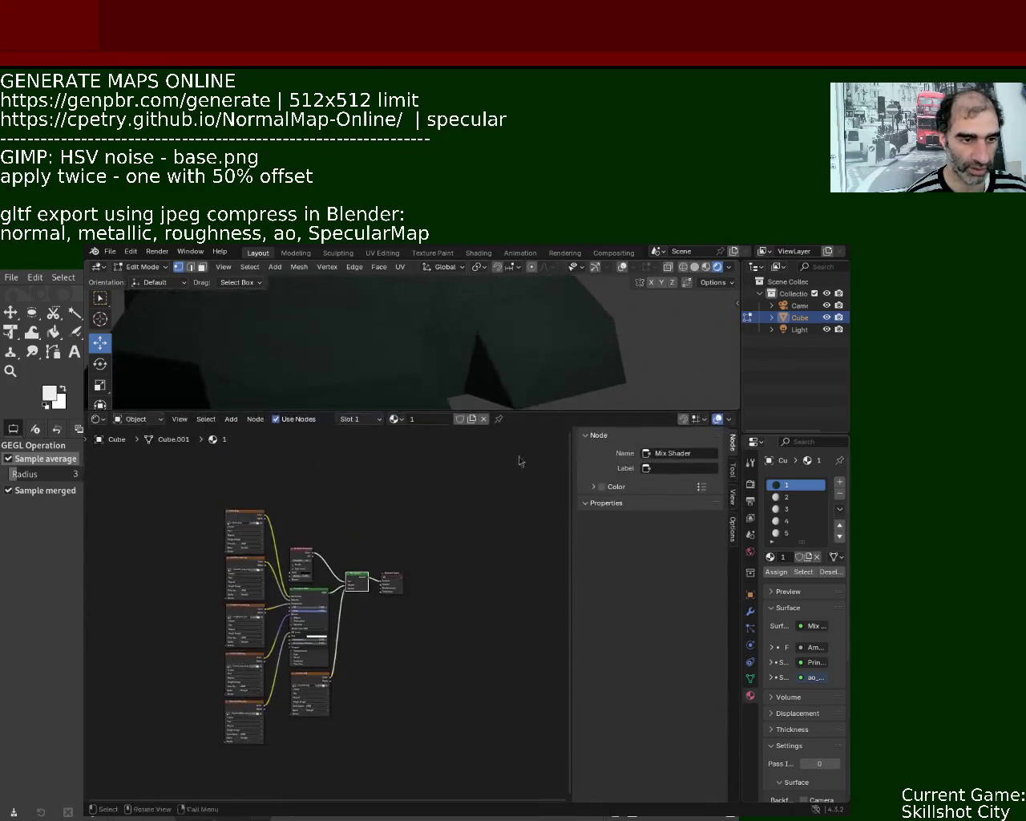
# Switch to material slot 2 and delete its spare Principled BSDF and Material Output nodes.
pyautogui.moveTo(184, 477)
pyautogui.mouseDown()
pyautogui.moveTo(486, 796)
pyautogui.moveTo(468, 741)
pyautogui.mouseUp()
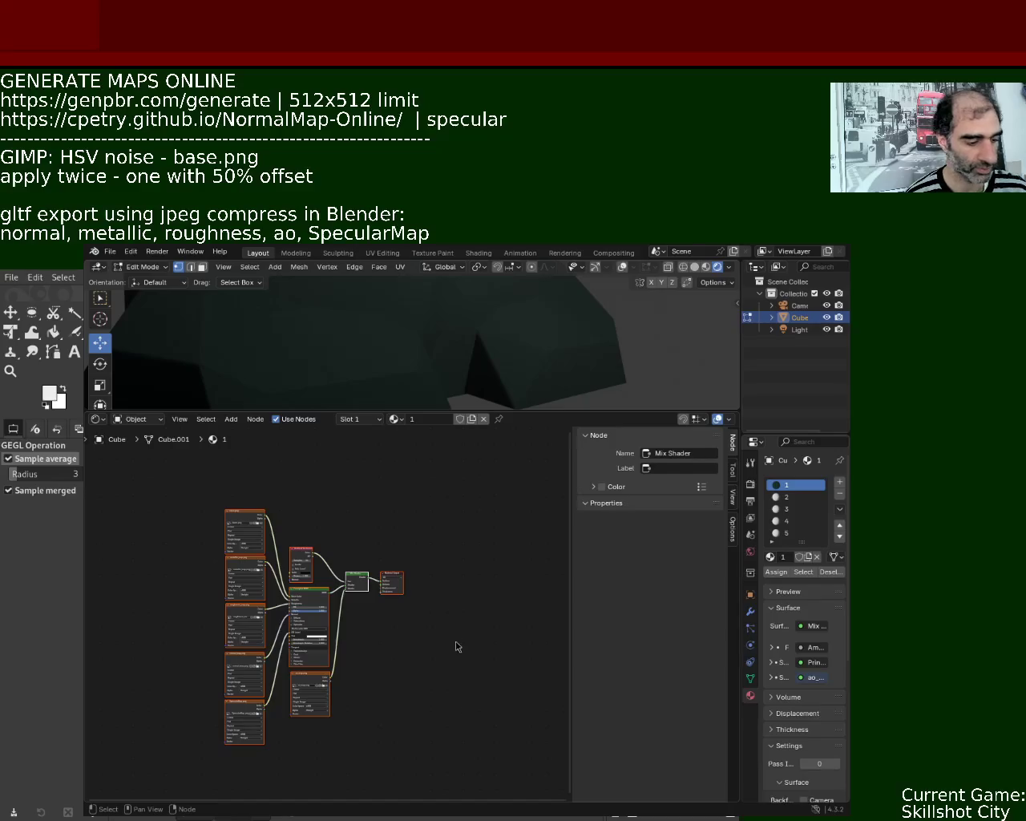
pyautogui.click(788, 498)
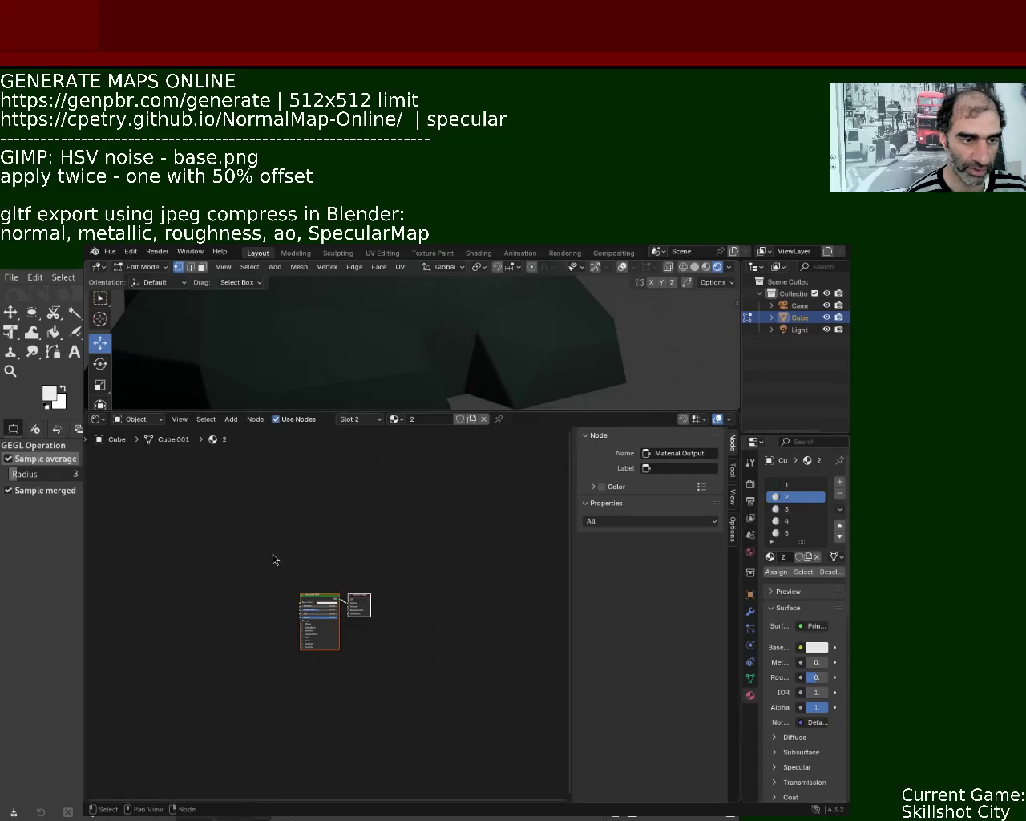
pyautogui.press('Home')
pyautogui.moveTo(412, 584); pyautogui.dragTo(323, 672)
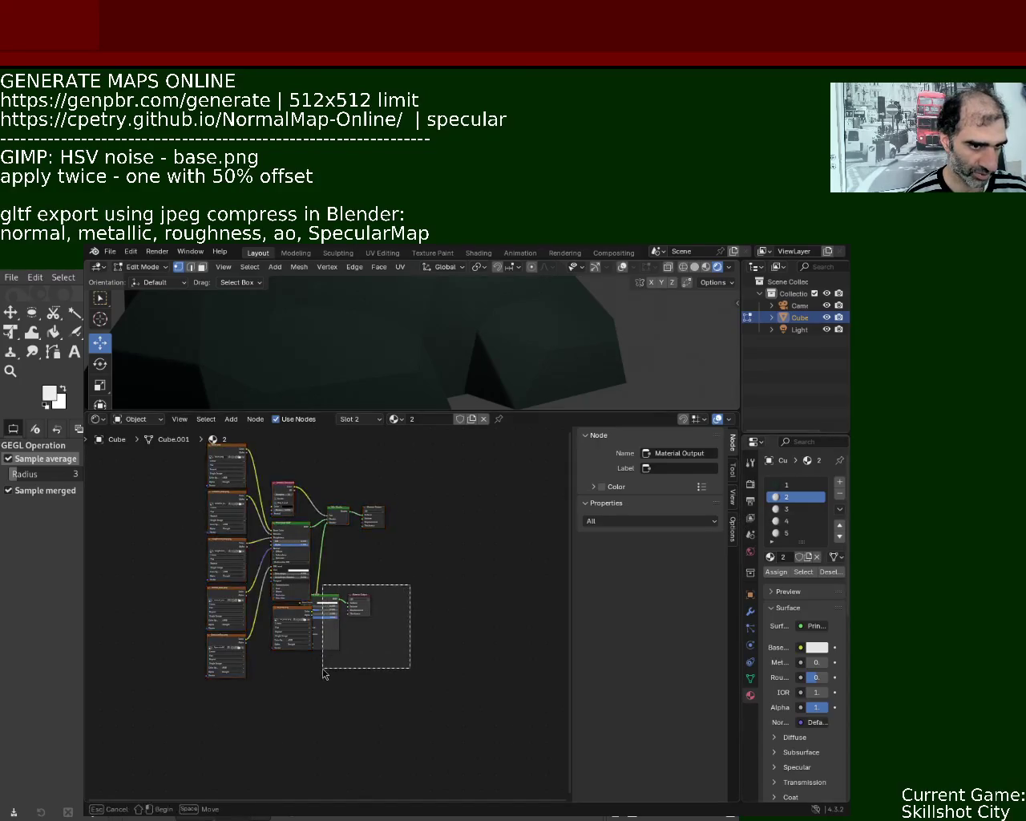
pyautogui.press('x')
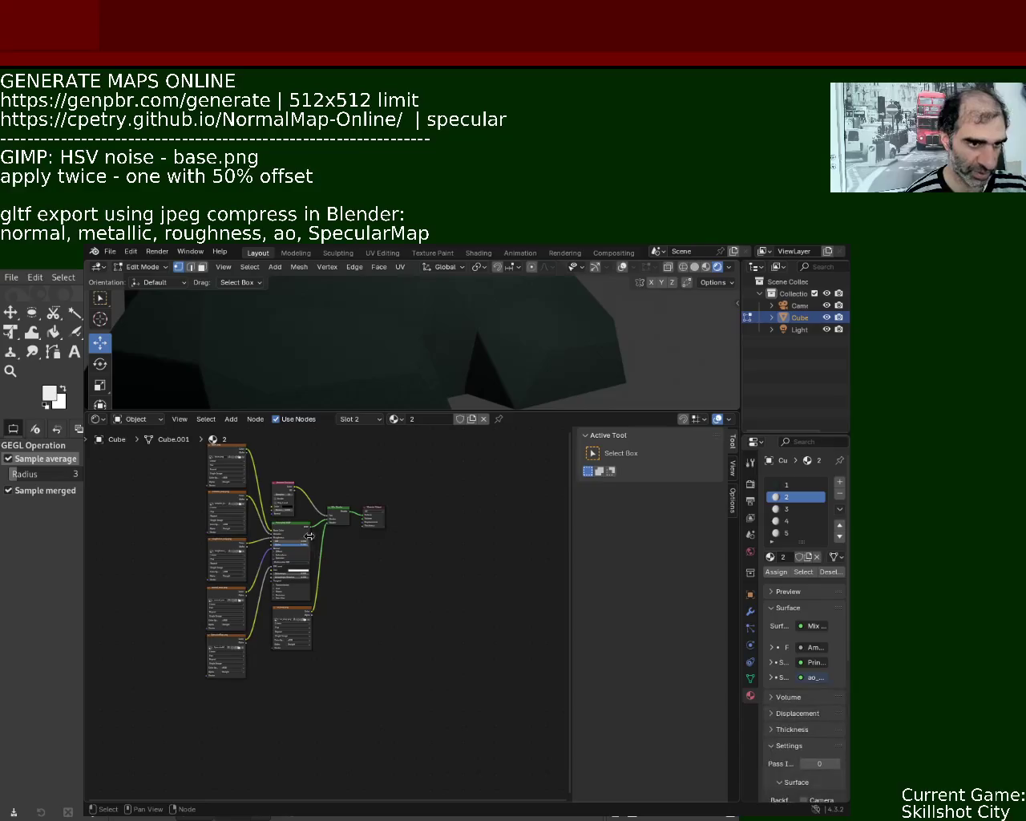
pyautogui.scroll(2, 394, 589)
pyautogui.moveTo(385, 671)
pyautogui.keyDown('ctrl'); pyautogui.mouseDown(button='middle')
pyautogui.moveTo(406, 577)
pyautogui.moveTo(410, 592)
pyautogui.mouseUp(button='middle'); pyautogui.keyUp('ctrl')
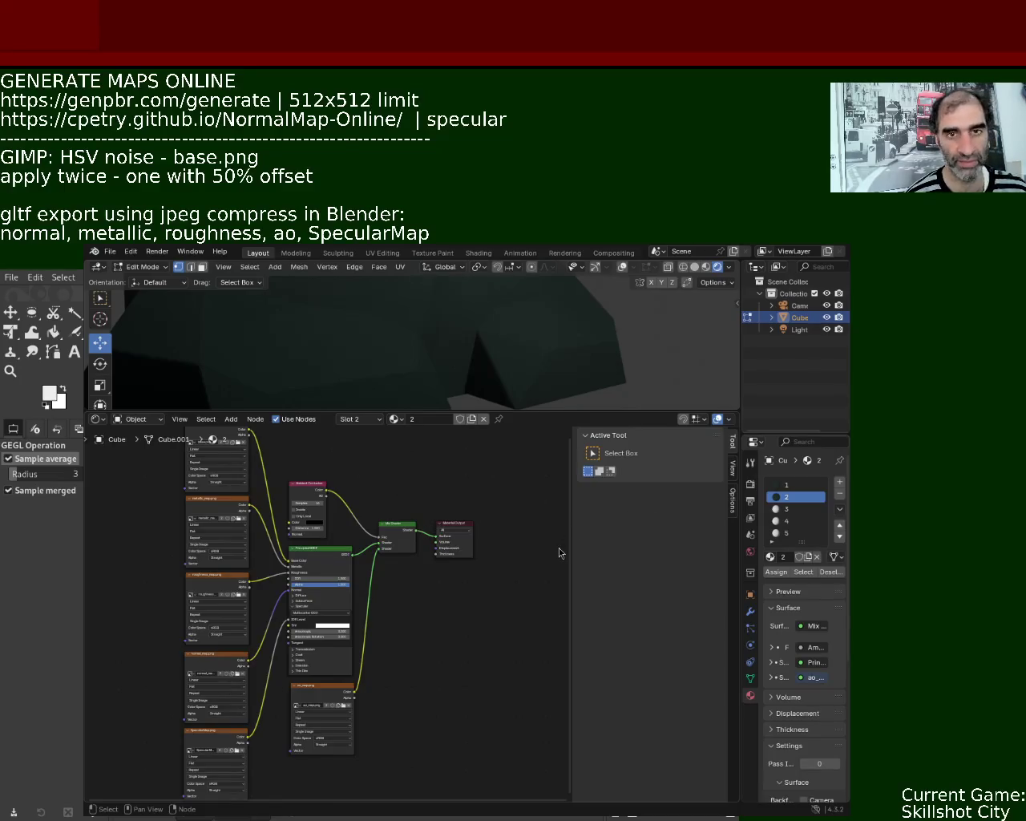
pyautogui.moveTo(366, 574); pyautogui.dragTo(423, 622, button='middle')
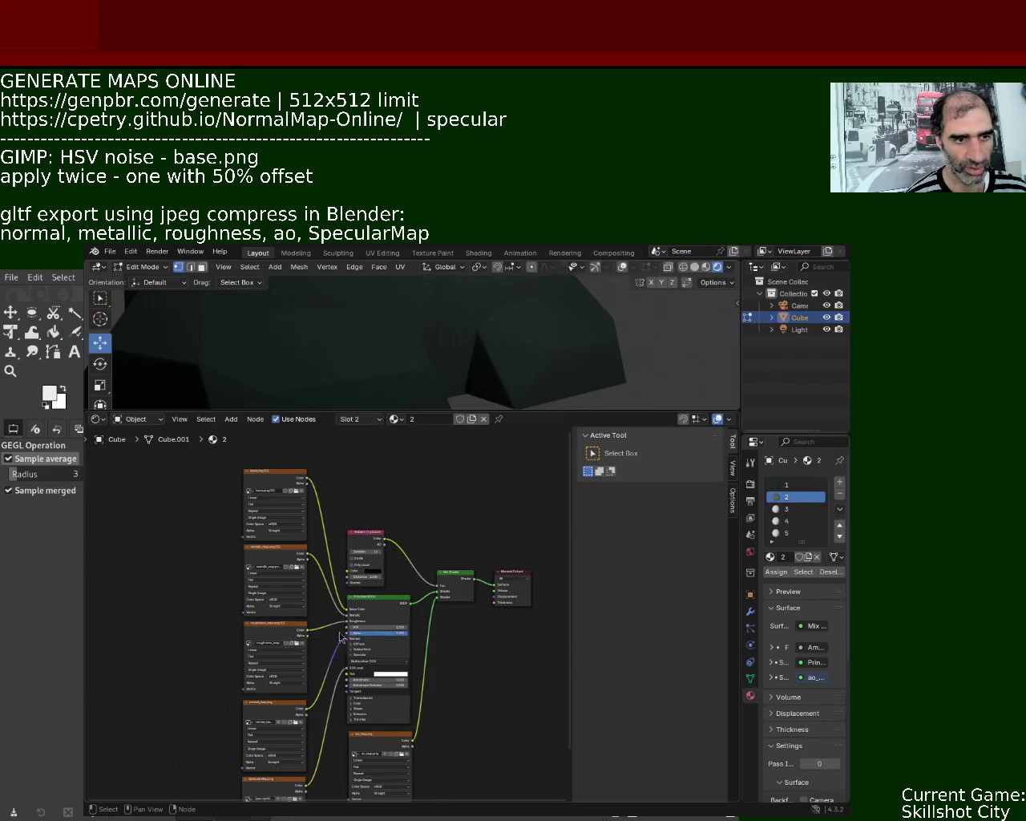
pyautogui.keyDown('shift'); pyautogui.scroll(-3, 336, 601); pyautogui.keyUp('shift')
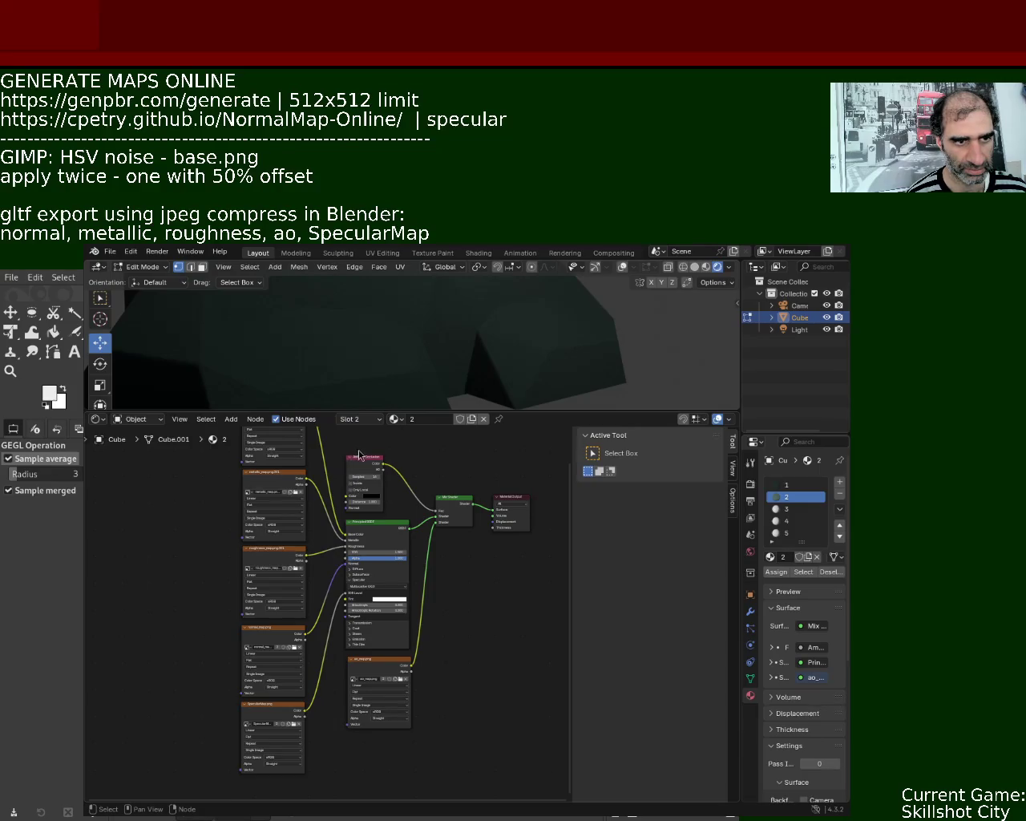
pyautogui.keyDown('shift'); pyautogui.scroll(-3, 301, 681); pyautogui.keyUp('shift')
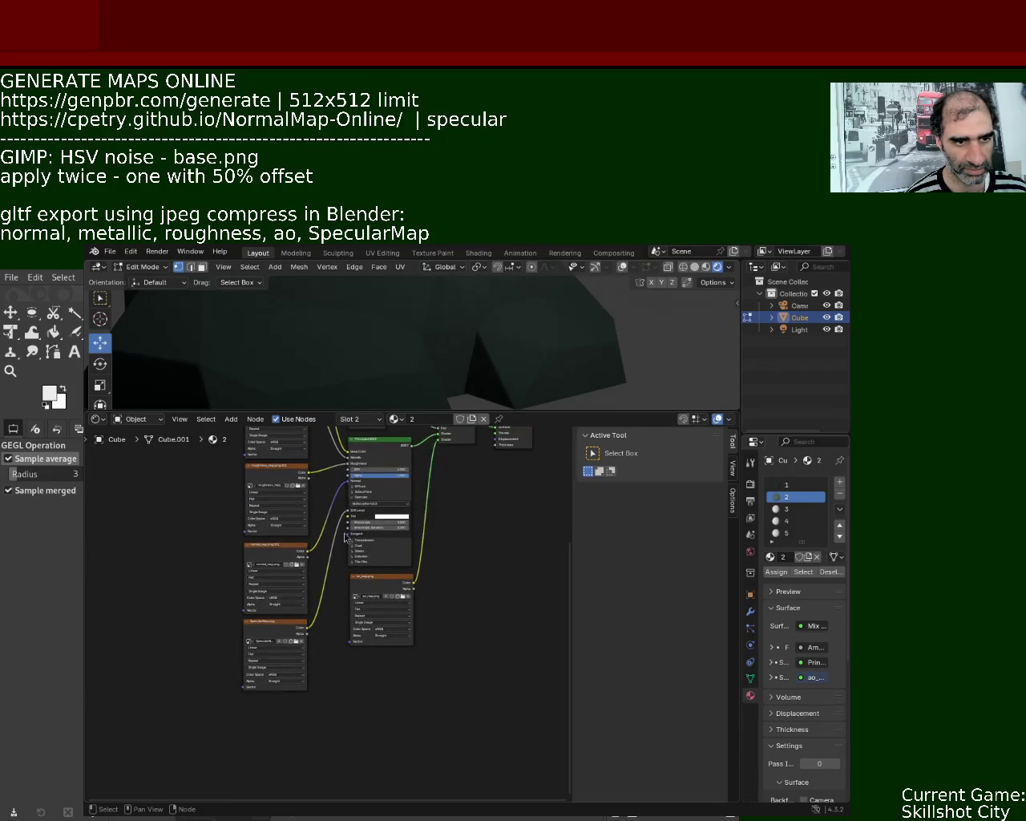
# Make the SpecularMap image node single-user as SpecularMap.png.001, then enlarge the 3D view.
pyautogui.click(297, 645)
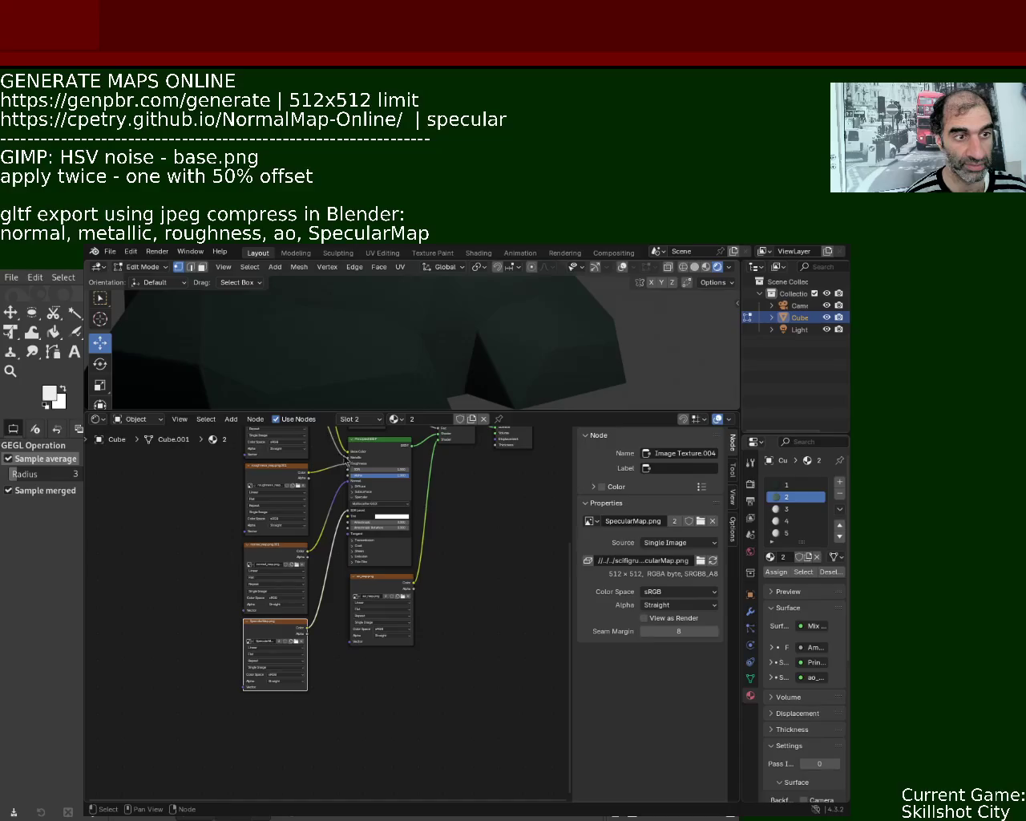
pyautogui.moveTo(404, 600); pyautogui.dragTo(363, 664, button='middle')
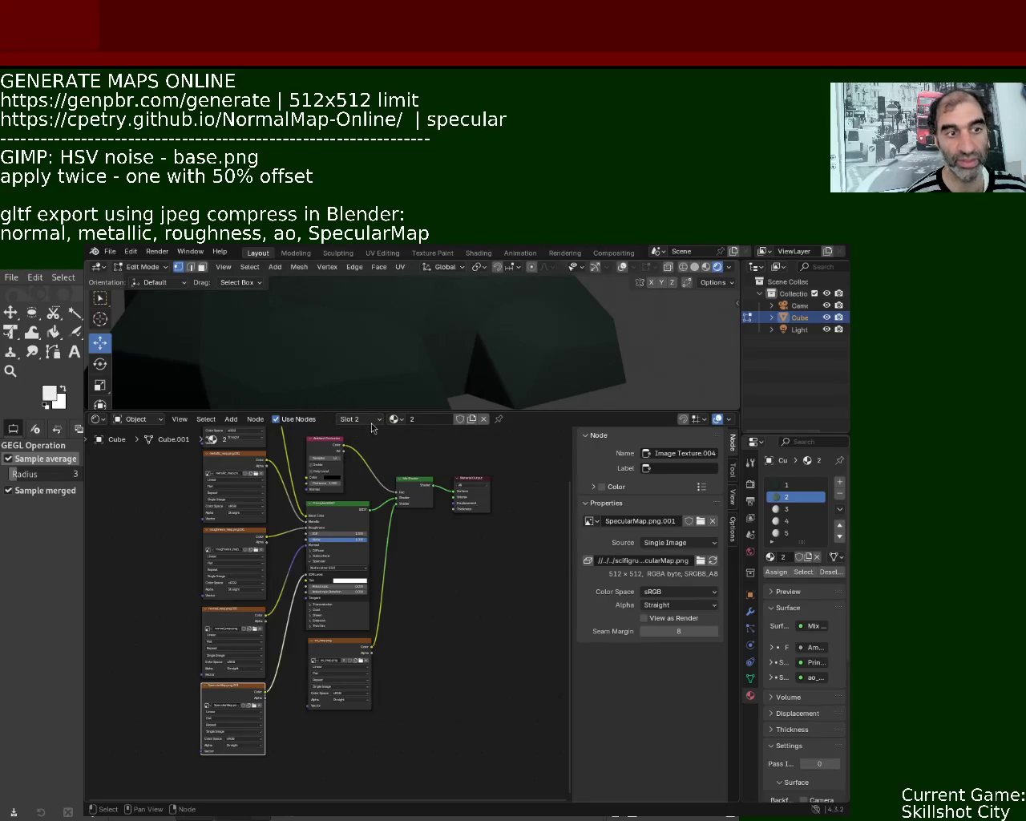
pyautogui.moveTo(420, 518); pyautogui.dragTo(417, 560, button='middle')
pyautogui.moveTo(506, 412); pyautogui.dragTo(506, 524)
pyautogui.moveTo(505, 497)
pyautogui.mouseDown(button='middle')
pyautogui.moveTo(511, 442)
pyautogui.moveTo(476, 436)
pyautogui.mouseUp(button='middle')
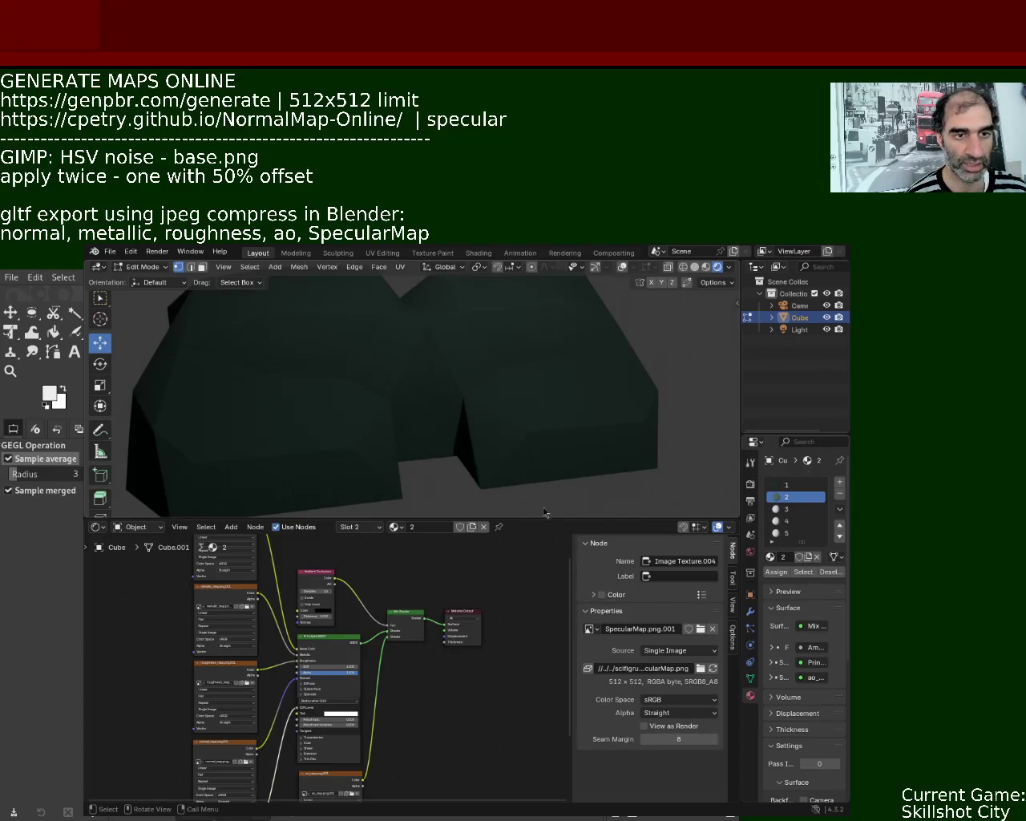
# Turn on gizmos and overlays, clear the mesh selection and switch to face select mode.
pyautogui.click(594, 267)
pyautogui.click(624, 267)
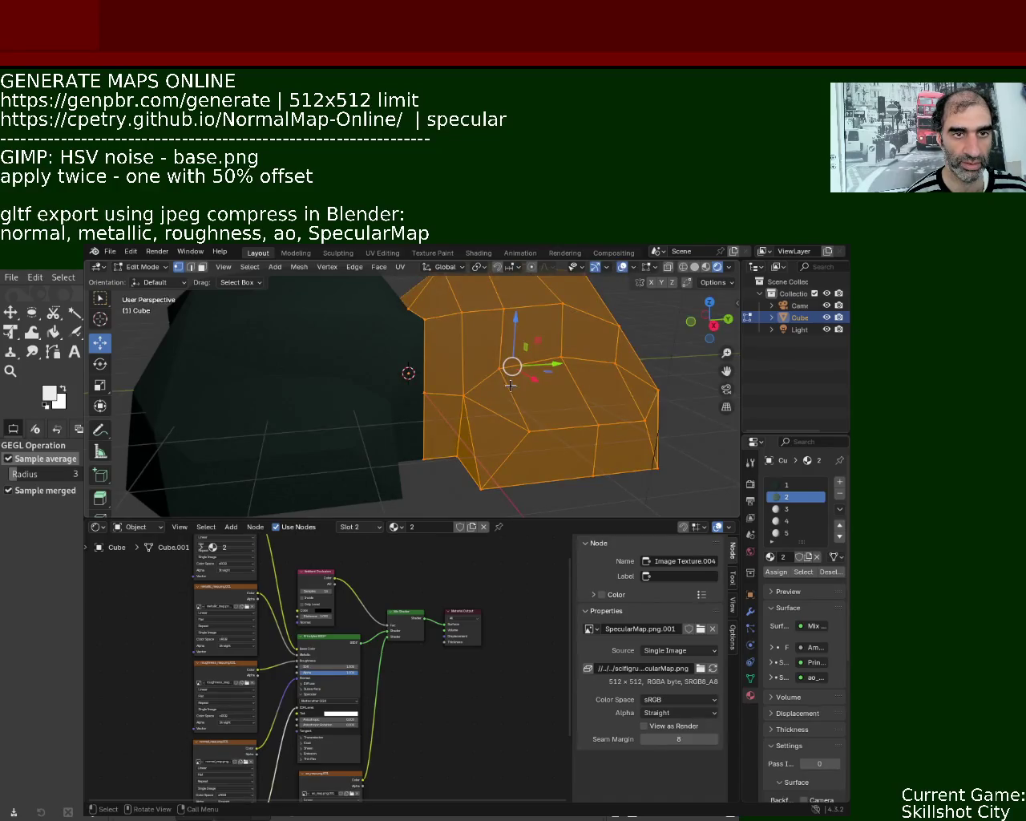
pyautogui.click(662, 365)
pyautogui.click(592, 348)
pyautogui.click(202, 267)
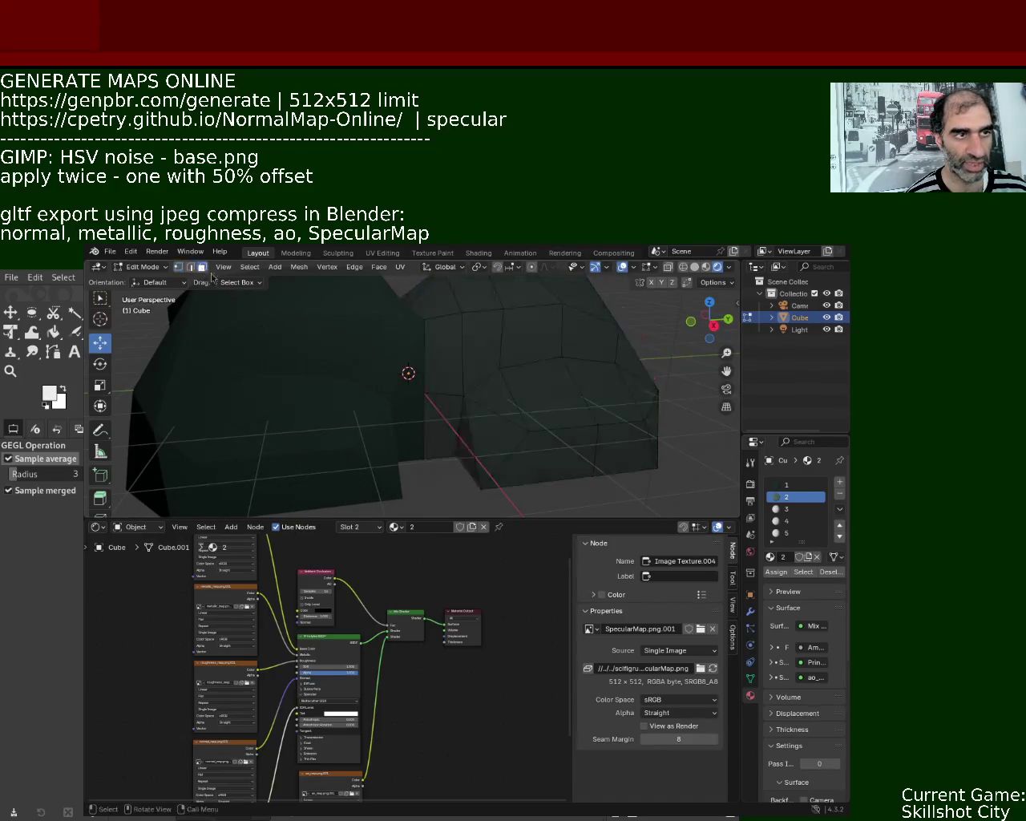
# Assign material 2 to two faces on the lower block, then deselect to see them pale green.
pyautogui.click(529, 340)
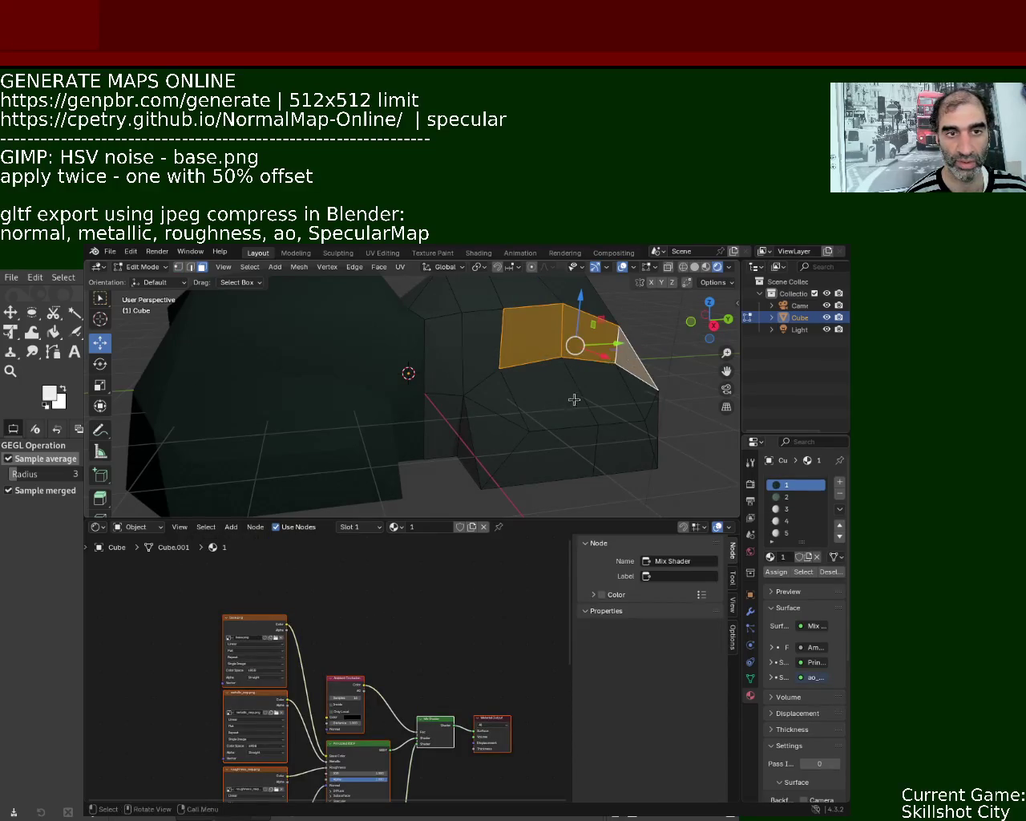
pyautogui.click(545, 397)
pyautogui.keyDown('shift'); pyautogui.click(614, 393); pyautogui.keyUp('shift')
pyautogui.click(794, 497)
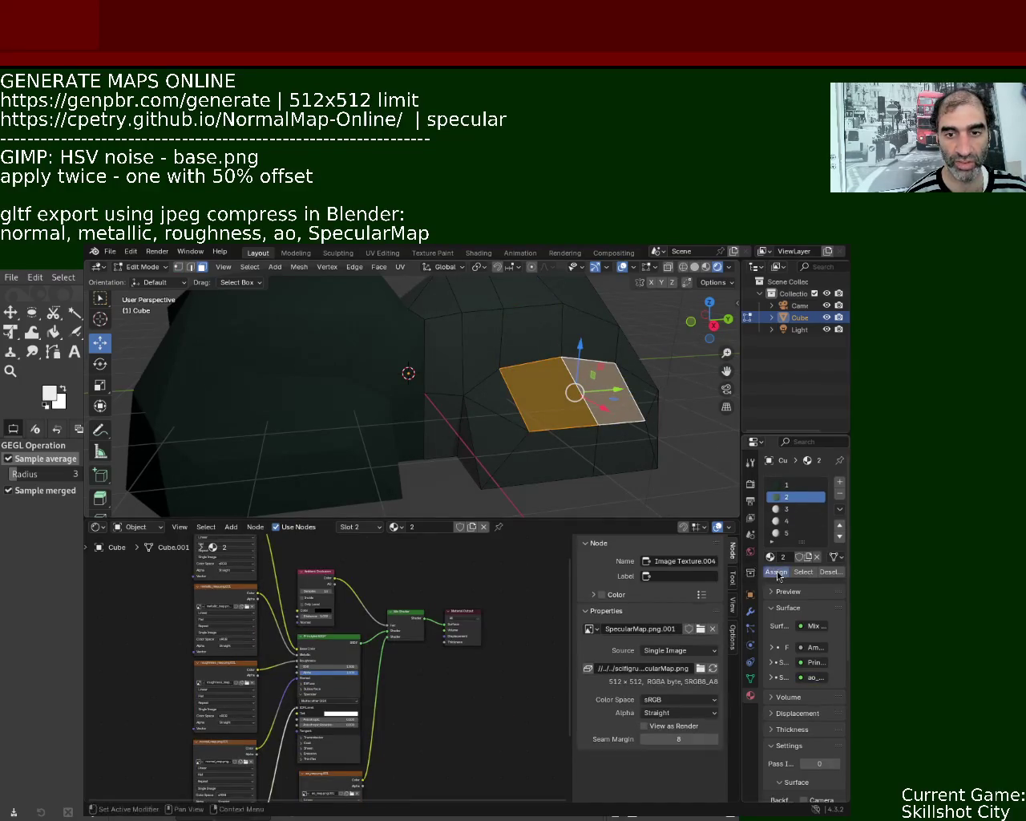
pyautogui.click(776, 571)
pyautogui.hotkey('alt', 'a')
pyautogui.moveTo(372, 397)
pyautogui.mouseDown(button='middle')
pyautogui.moveTo(473, 398)
pyautogui.moveTo(468, 374)
pyautogui.moveTo(483, 394)
pyautogui.moveTo(509, 383)
pyautogui.moveTo(541, 413)
pyautogui.moveTo(474, 385)
pyautogui.moveTo(470, 408)
pyautogui.moveTo(461, 397)
pyautogui.moveTo(551, 406)
pyautogui.moveTo(467, 385)
pyautogui.moveTo(489, 398)
pyautogui.moveTo(371, 390)
pyautogui.mouseUp(button='middle')
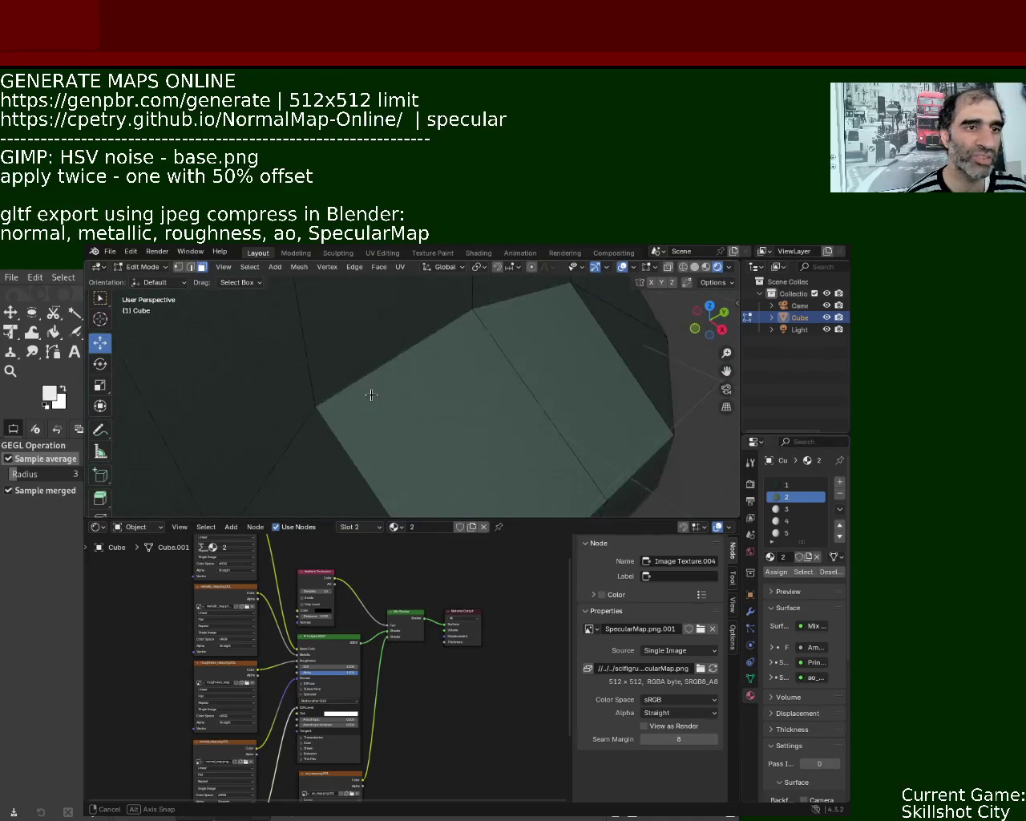
pyautogui.moveTo(470, 520); pyautogui.dragTo(465, 638)
pyautogui.moveTo(465, 506)
pyautogui.mouseDown(button='middle')
pyautogui.moveTo(376, 424)
pyautogui.moveTo(422, 473)
pyautogui.mouseUp(button='middle')
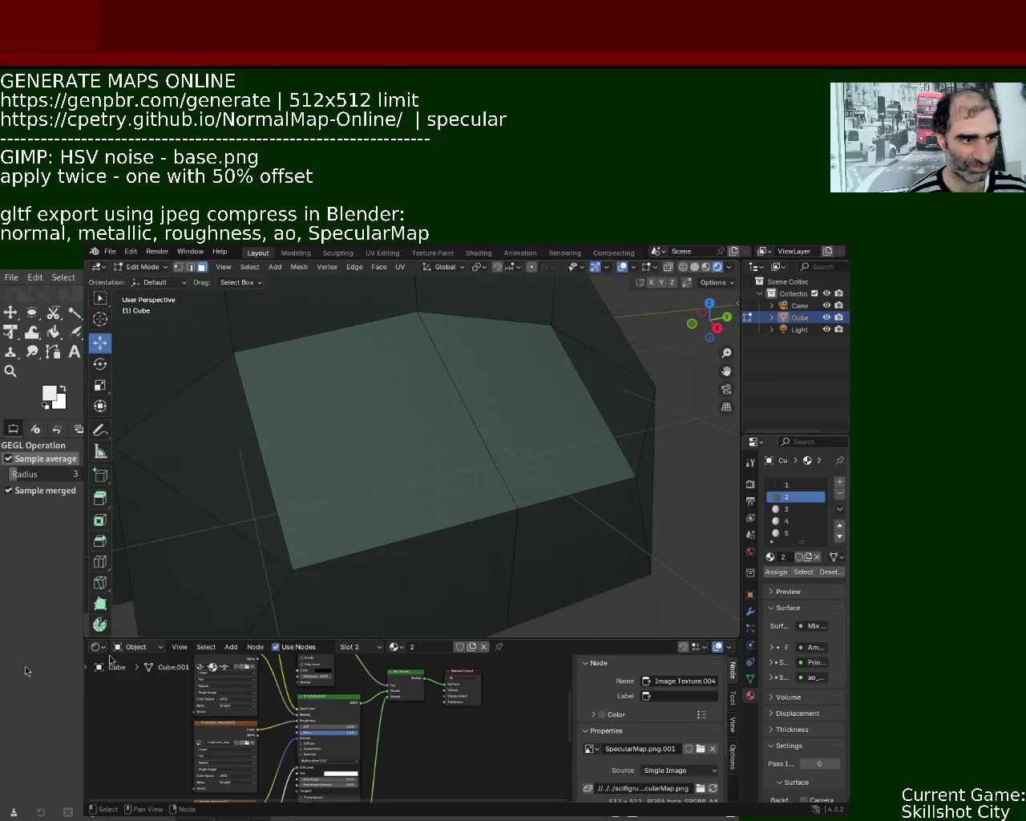
# Switch the lower area to the Image Editor and select all faces to show their UVs.
pyautogui.click(96, 646)
pyautogui.click(144, 702)
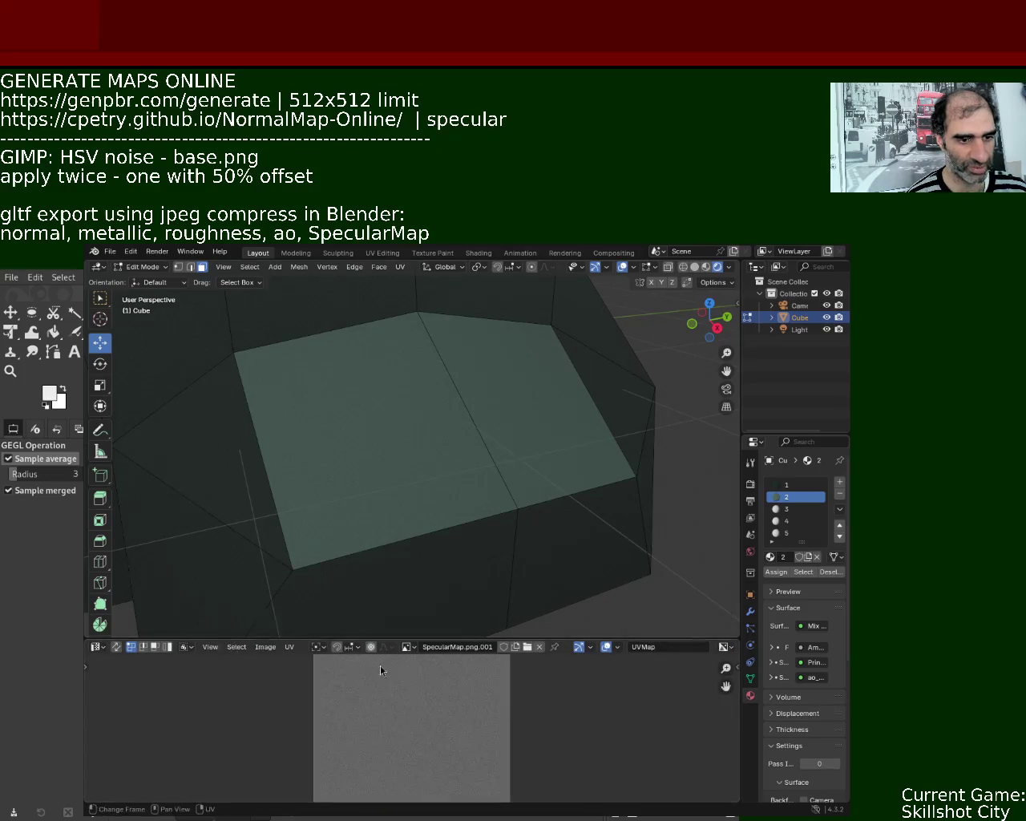
pyautogui.moveTo(417, 640); pyautogui.dragTo(439, 377)
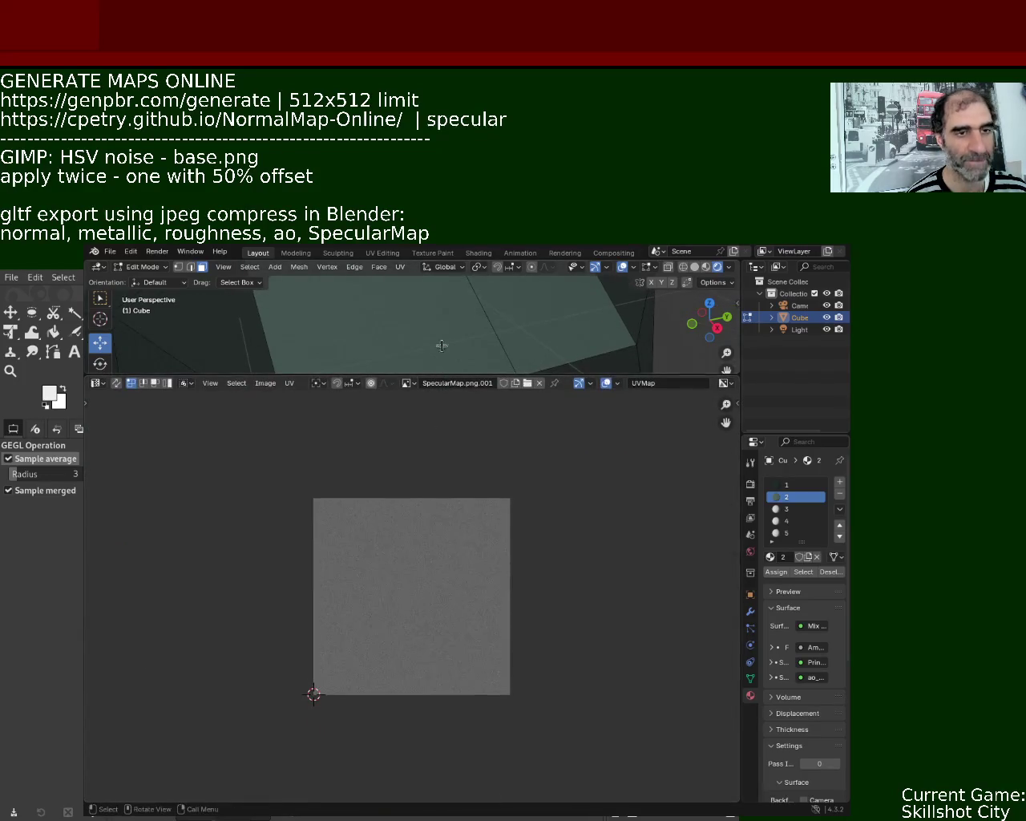
pyautogui.press('a')
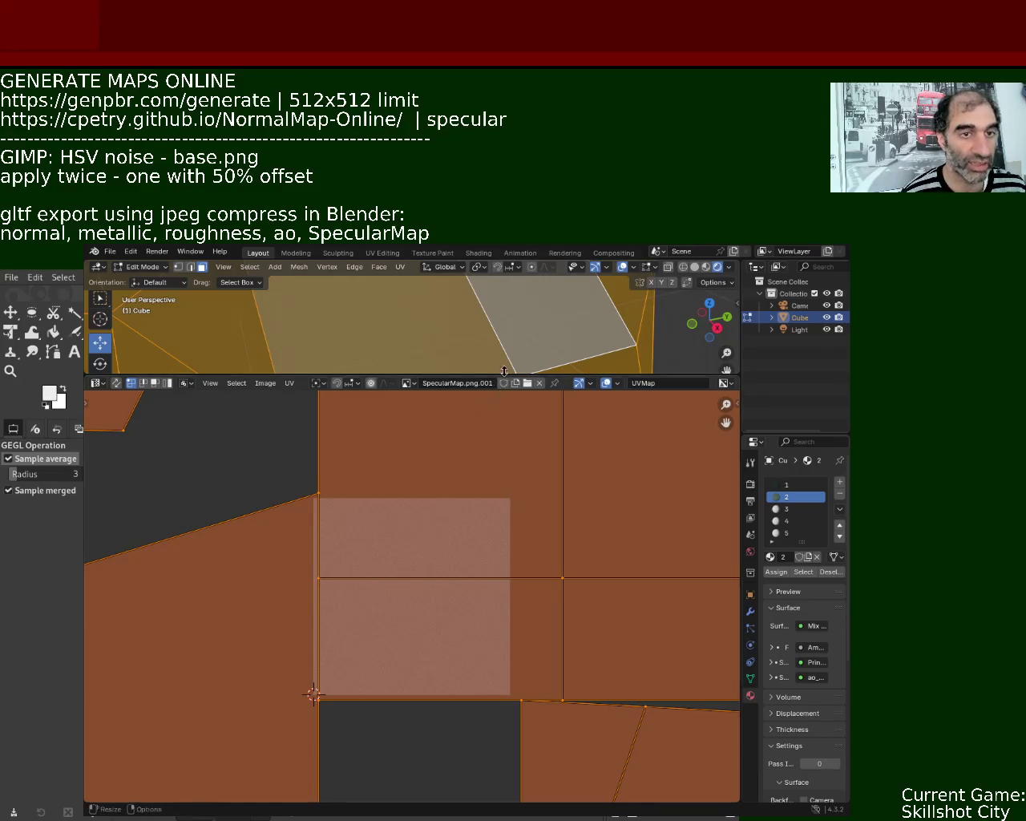
# Hide gizmos and overlays, then scale the UVs down to about 0.36.
pyautogui.moveTo(476, 375); pyautogui.dragTo(481, 570)
pyautogui.scroll(-3, 492, 443)
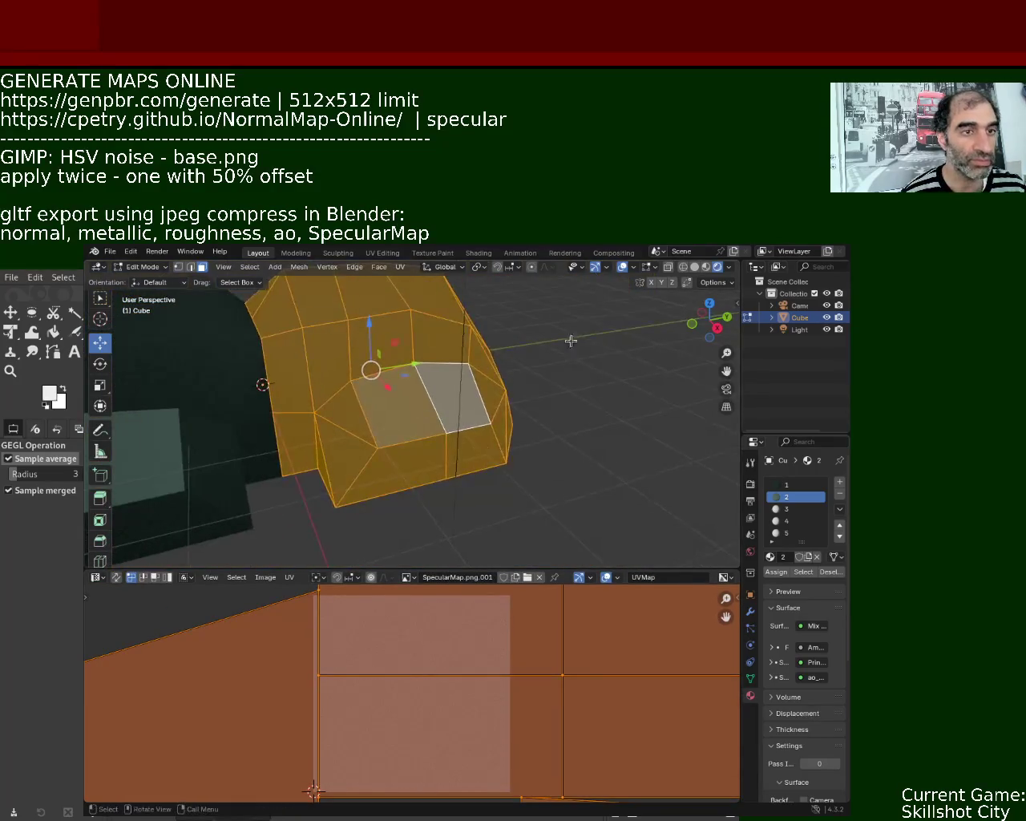
pyautogui.click(595, 266)
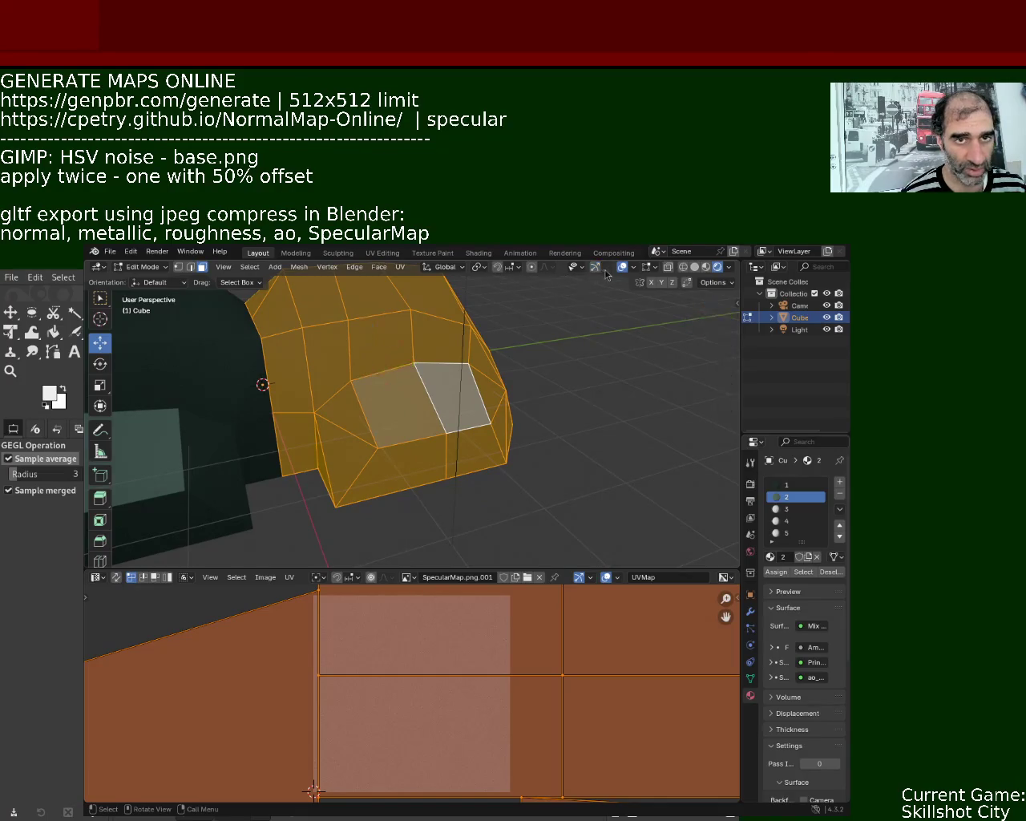
pyautogui.click(622, 266)
pyautogui.press('s')
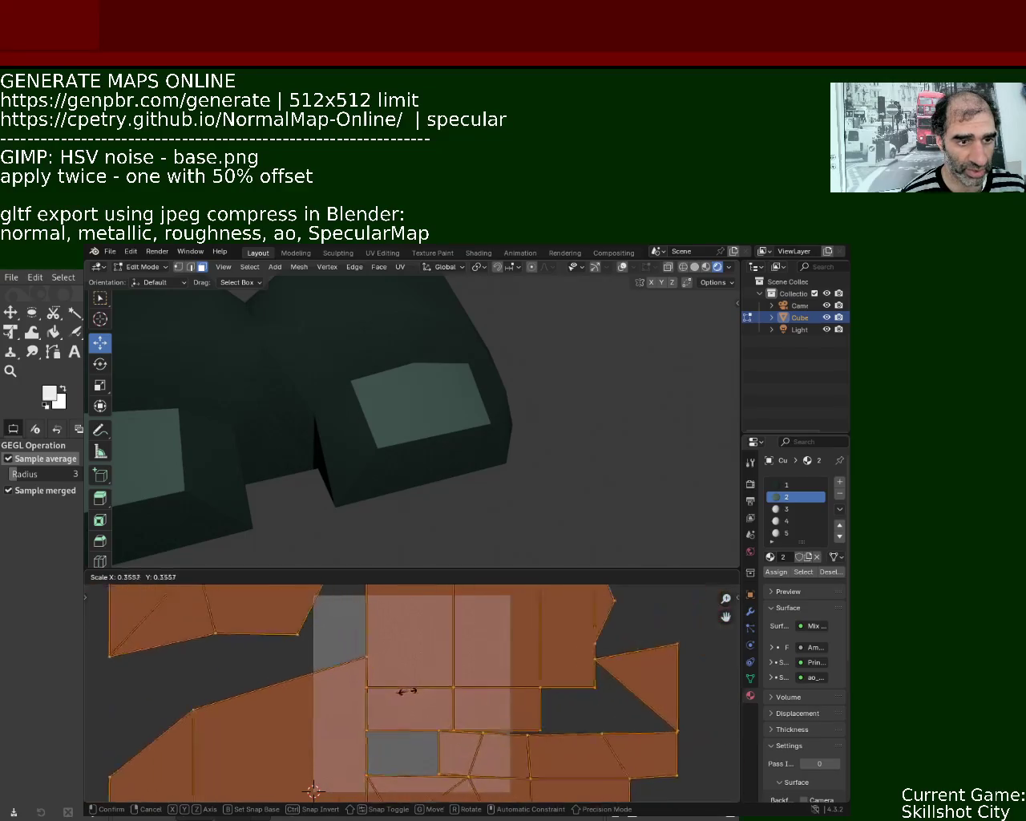
pyautogui.click(401, 677)
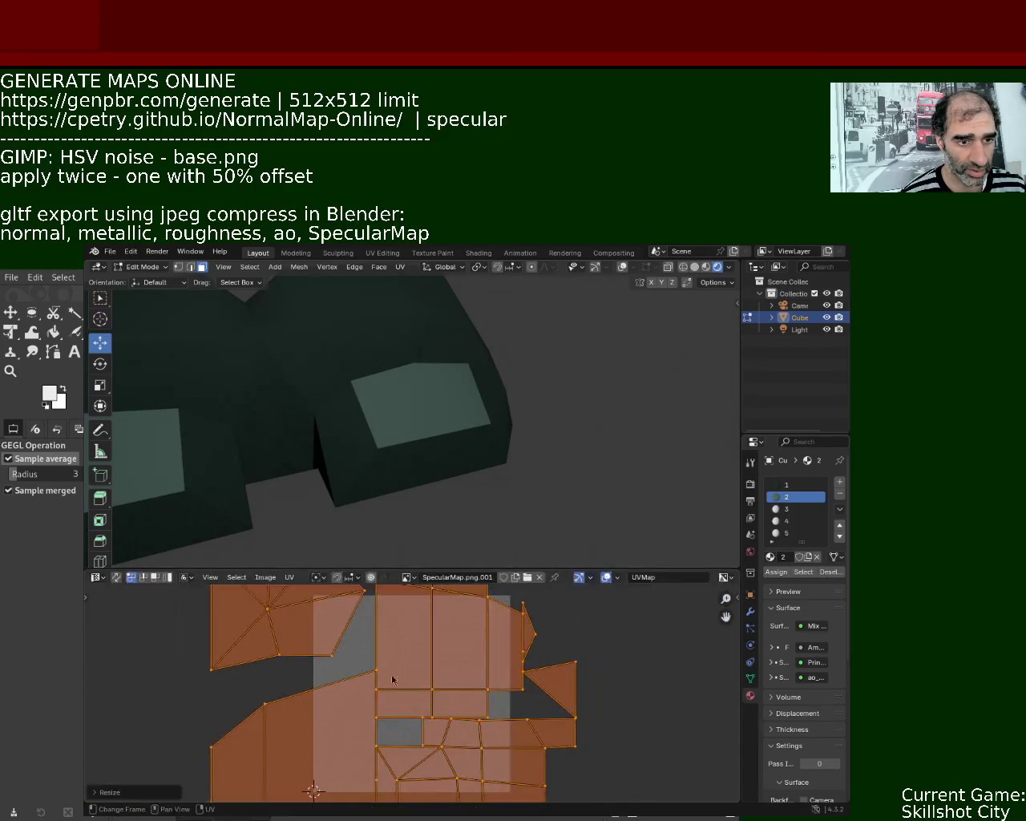
# Orbit and zoom around the rock to inspect the speckled specular texture on the pale faces.
pyautogui.scroll(5, 416, 379)
pyautogui.scroll(-3, 417, 378)
pyautogui.scroll(3, 417, 379)
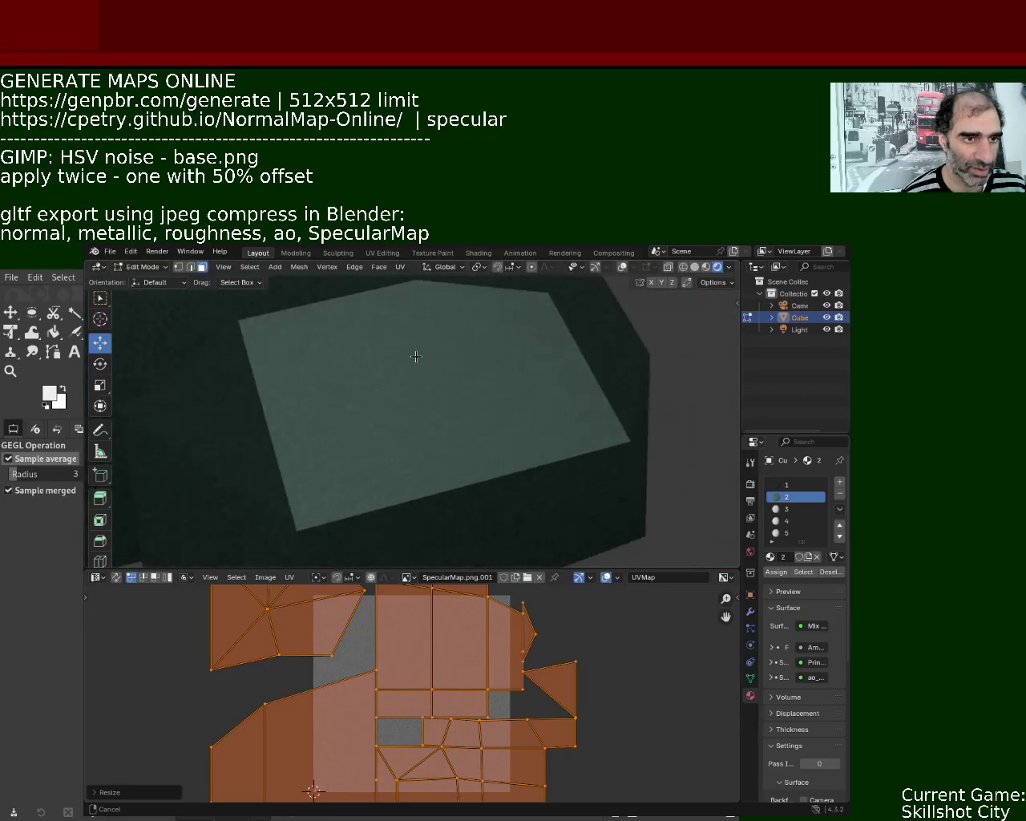
pyautogui.moveTo(414, 373); pyautogui.dragTo(430, 397, button='middle')
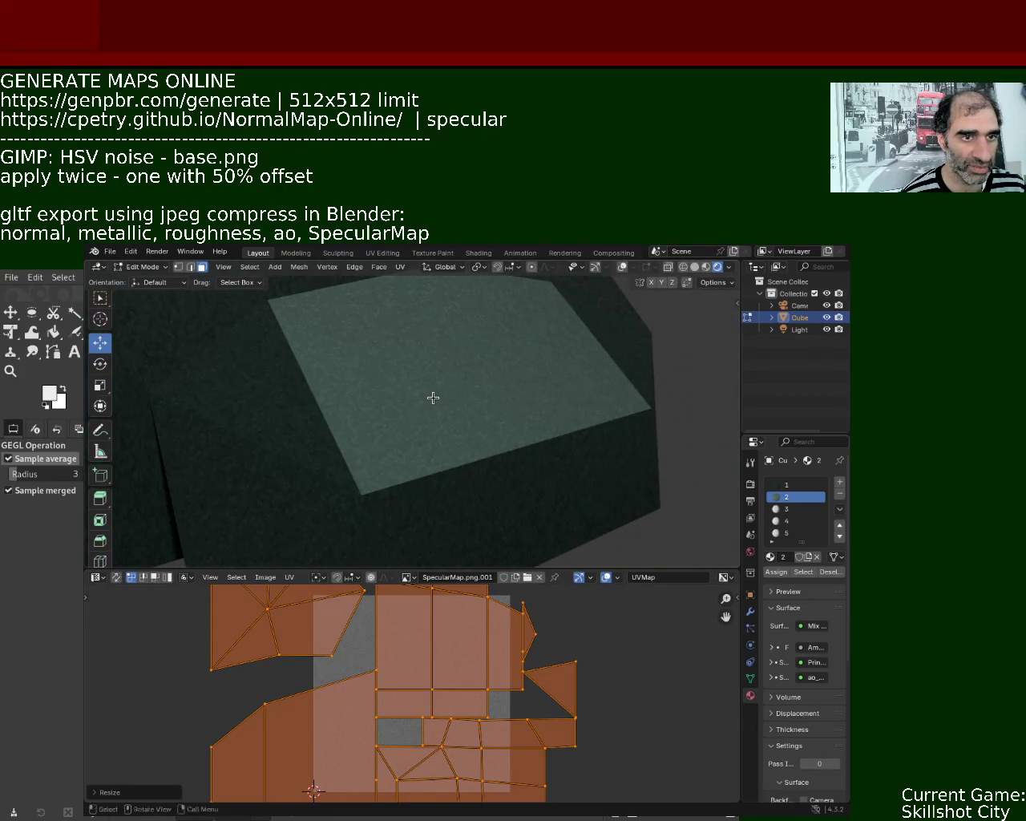
pyautogui.scroll(5, 447, 594)
pyautogui.moveTo(470, 465)
pyautogui.mouseDown(button='middle')
pyautogui.moveTo(448, 489)
pyautogui.moveTo(377, 435)
pyautogui.moveTo(440, 436)
pyautogui.moveTo(529, 486)
pyautogui.mouseUp(button='middle')
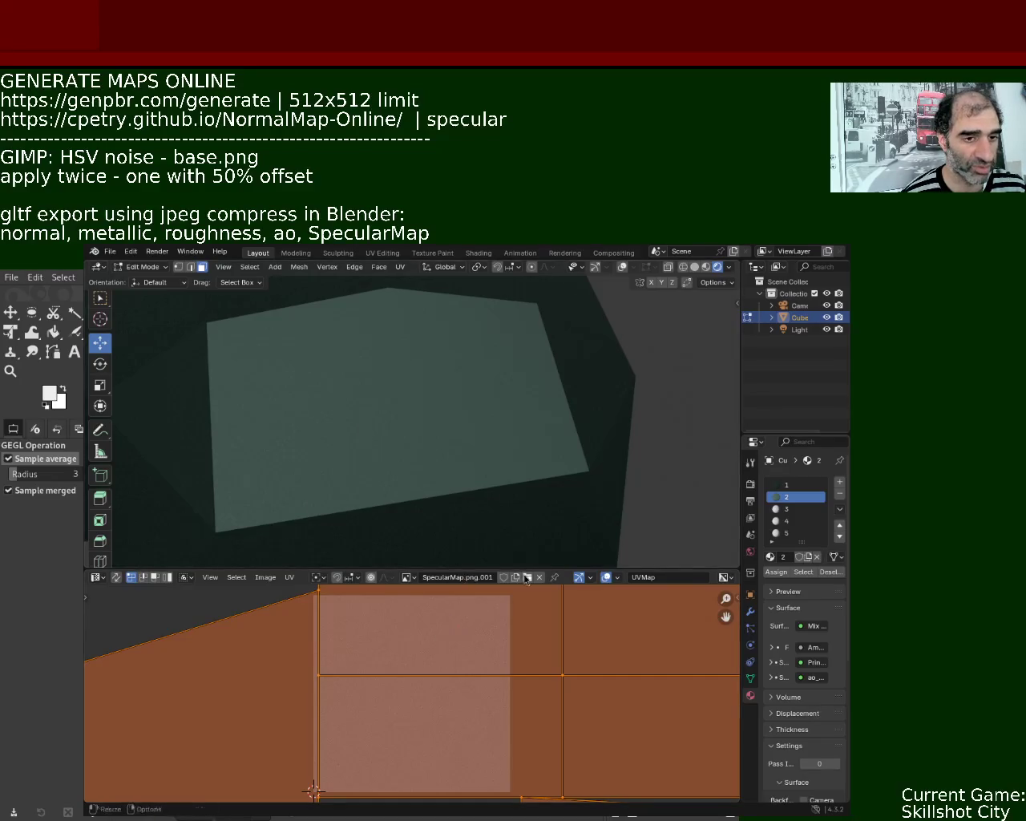
pyautogui.moveTo(526, 571); pyautogui.dragTo(526, 707)
pyautogui.moveTo(521, 562)
pyautogui.mouseDown(button='middle')
pyautogui.moveTo(536, 532)
pyautogui.moveTo(477, 516)
pyautogui.moveTo(445, 429)
pyautogui.mouseUp(button='middle')
pyautogui.scroll(-5, 444, 429)
pyautogui.moveTo(431, 479)
pyautogui.mouseDown(button='middle')
pyautogui.moveTo(500, 522)
pyautogui.moveTo(394, 481)
pyautogui.moveTo(312, 538)
pyautogui.moveTo(314, 481)
pyautogui.moveTo(332, 472)
pyautogui.moveTo(345, 419)
pyautogui.moveTo(310, 481)
pyautogui.moveTo(329, 429)
pyautogui.moveTo(353, 477)
pyautogui.moveTo(339, 458)
pyautogui.moveTo(320, 487)
pyautogui.moveTo(344, 525)
pyautogui.moveTo(309, 487)
pyautogui.moveTo(422, 550)
pyautogui.moveTo(339, 504)
pyautogui.moveTo(351, 499)
pyautogui.moveTo(319, 517)
pyautogui.moveTo(339, 498)
pyautogui.moveTo(348, 505)
pyautogui.moveTo(312, 540)
pyautogui.moveTo(302, 536)
pyautogui.moveTo(305, 521)
pyautogui.moveTo(278, 506)
pyautogui.moveTo(309, 458)
pyautogui.moveTo(292, 497)
pyautogui.moveTo(273, 495)
pyautogui.moveTo(275, 513)
pyautogui.moveTo(300, 504)
pyautogui.mouseUp(button='middle')
pyautogui.scroll(4, 316, 440)
pyautogui.scroll(5, 351, 498)
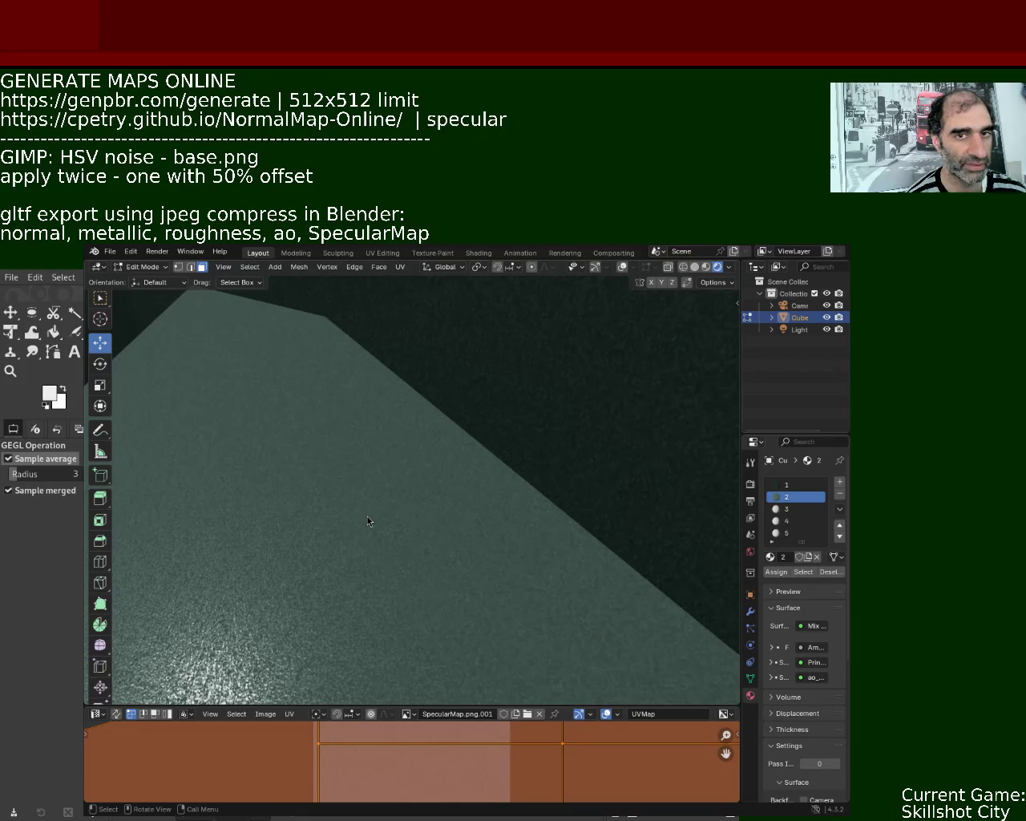
pyautogui.moveTo(374, 499)
pyautogui.keyDown('ctrl'); pyautogui.mouseDown(button='middle')
pyautogui.moveTo(366, 541)
pyautogui.moveTo(339, 448)
pyautogui.moveTo(339, 470)
pyautogui.mouseUp(button='middle'); pyautogui.keyUp('ctrl')
pyautogui.moveTo(353, 556); pyautogui.dragTo(367, 525, button='middle')
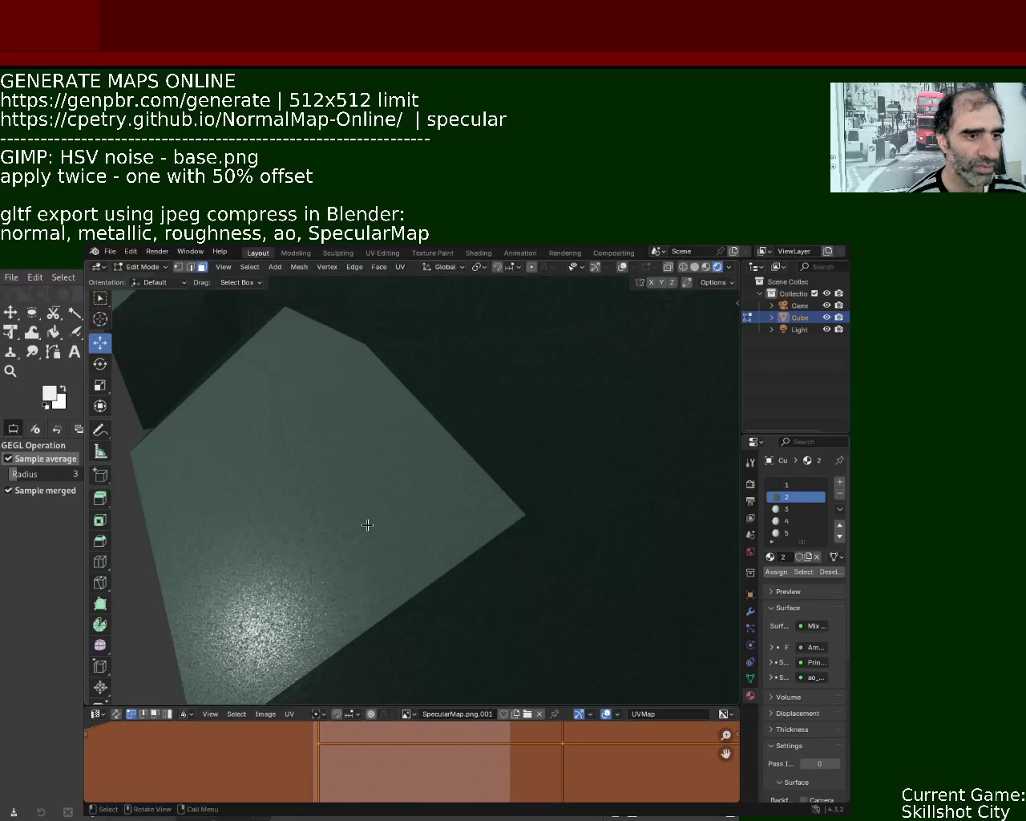